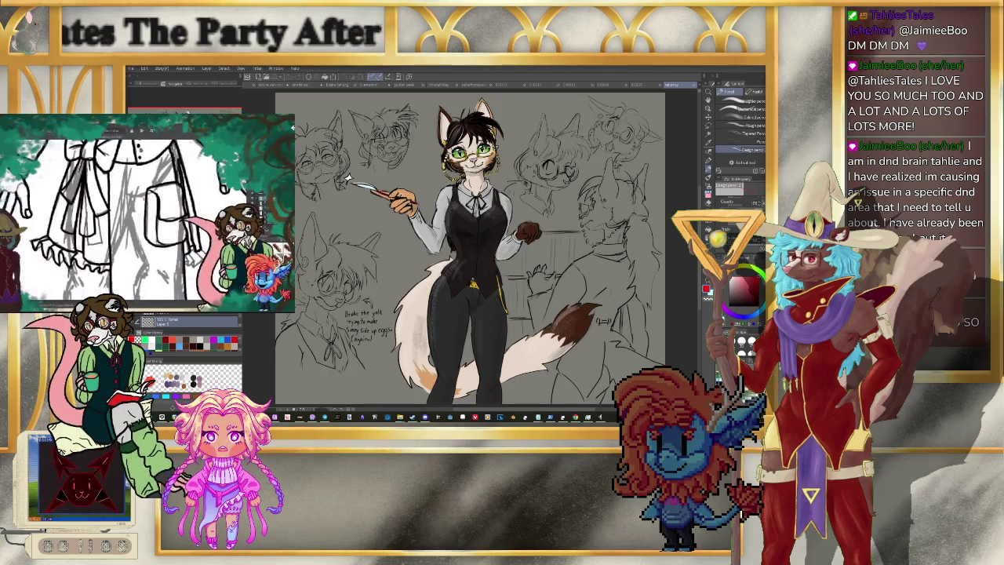
# Step: Switch from Clip Studio Paint to the 'p27 d3' Google Doc in Chrome
pyautogui.hotkey('alt', 'Tab')
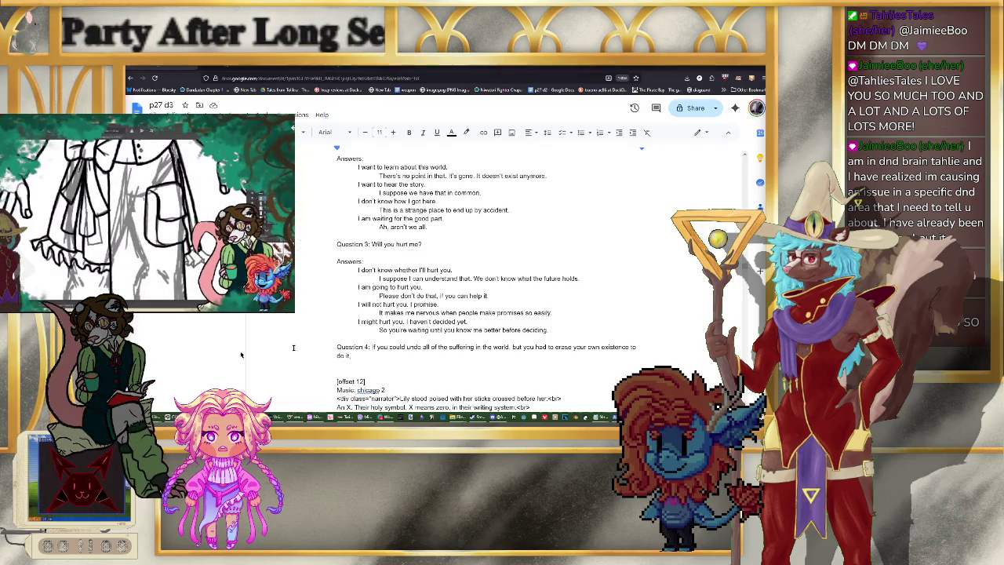
# Step: End Question 4 with 'what would you do?' in place of the trailing space
pyautogui.scroll(-4, 454, 305)
pyautogui.scroll(2, 398, 267)
pyautogui.click(406, 274)
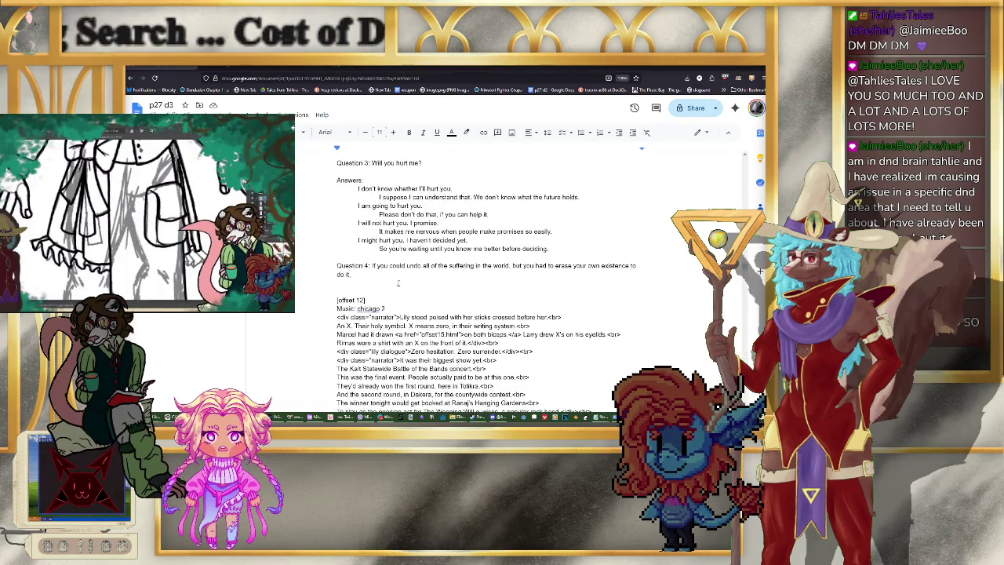
pyautogui.press('BackSpace')
pyautogui.write(', what')
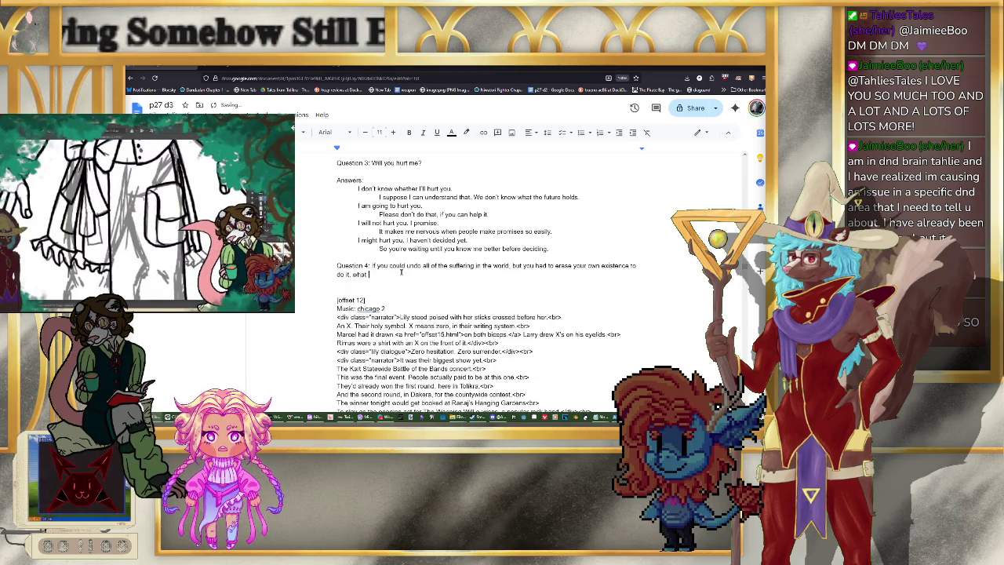
pyautogui.write('would you')
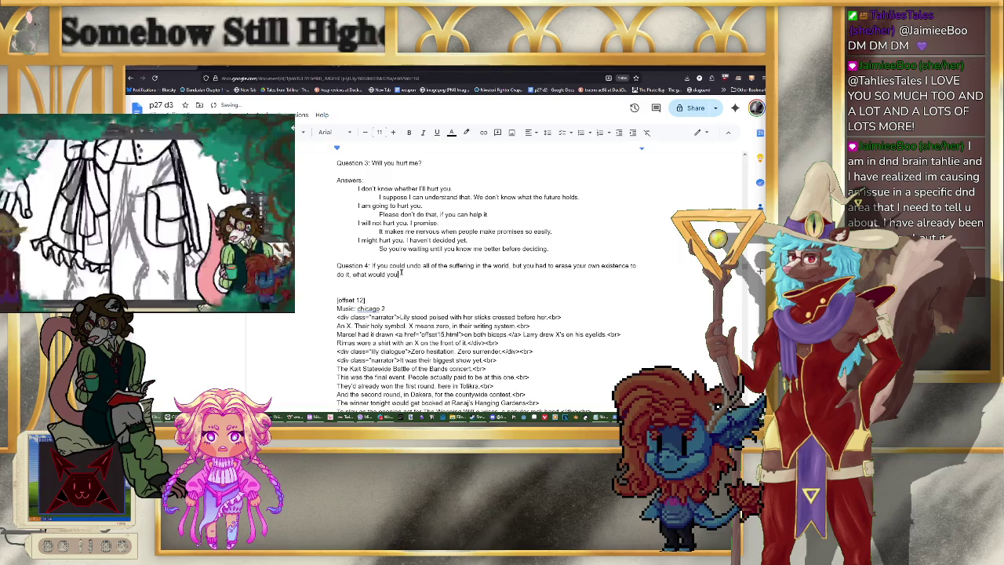
pyautogui.write(' do?')
# Step: Add an 'Answers:' heading below Question 4 with an indented answer line
pyautogui.press('Return')
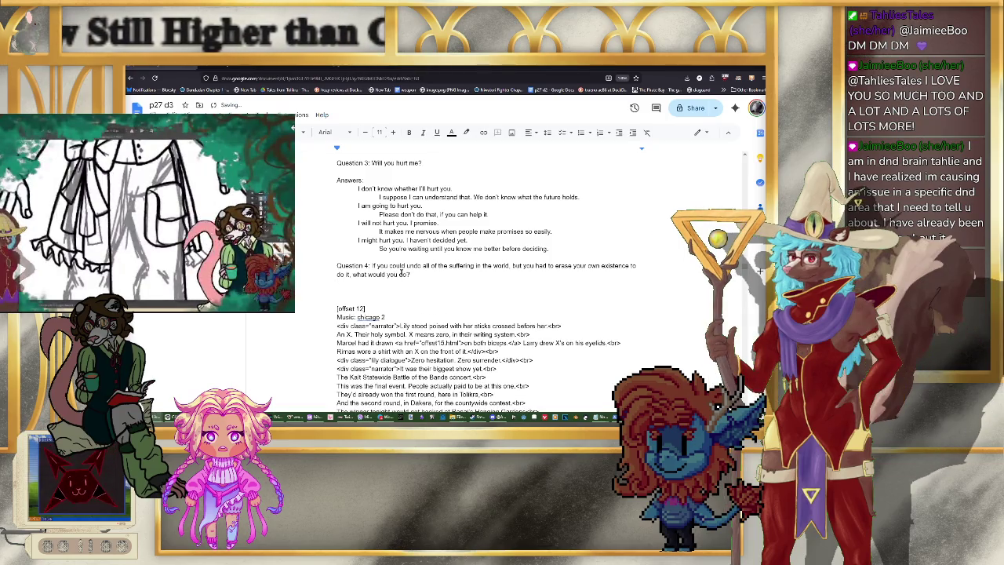
pyautogui.press('Return')
pyautogui.write('ser')
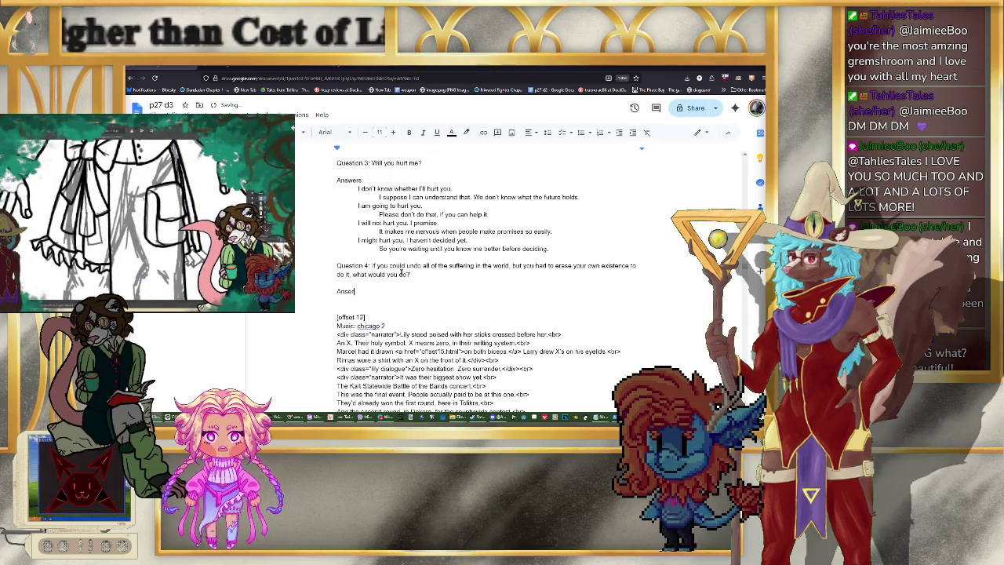
pyautogui.write('wers:')
pyautogui.press('Return')
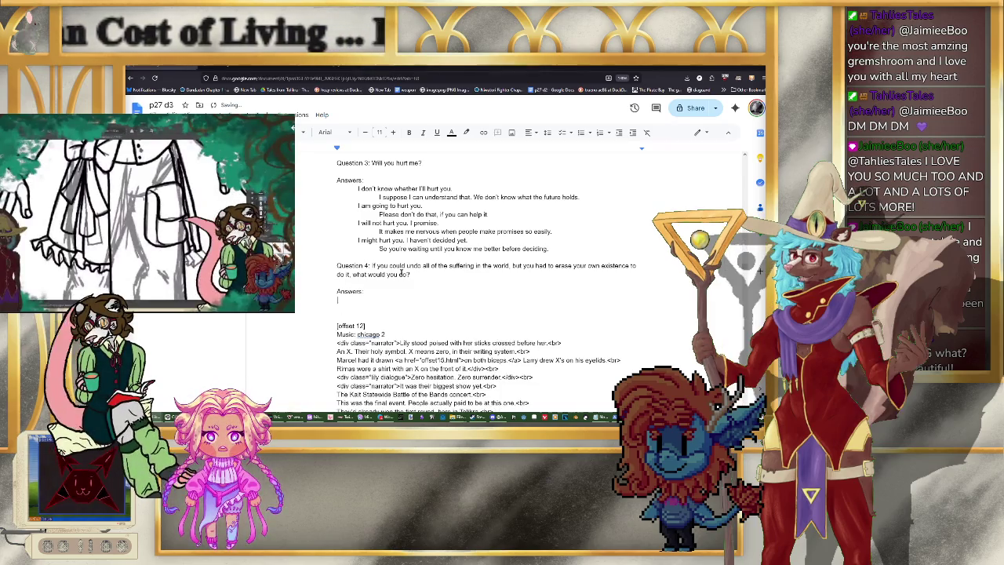
pyautogui.press('Tab')
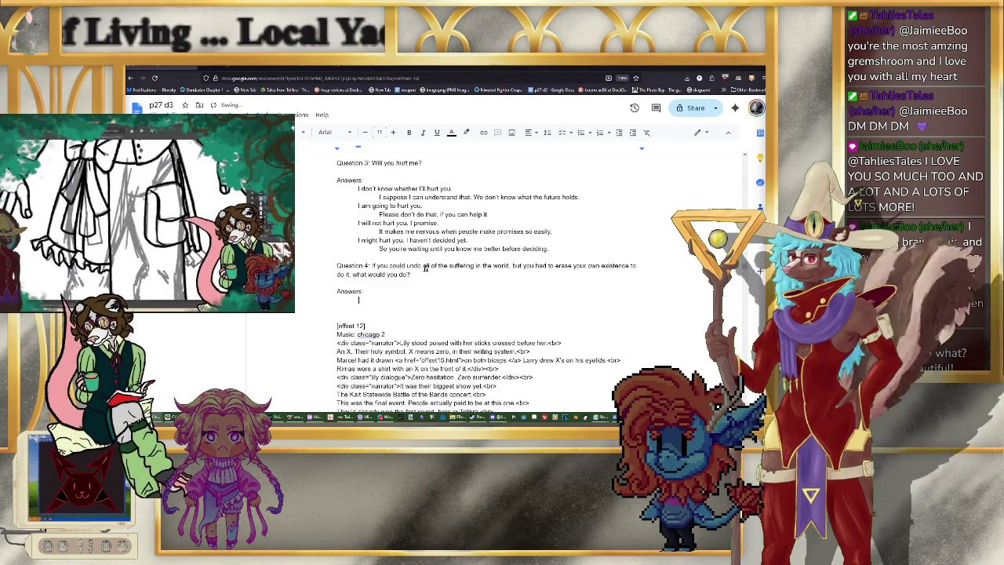
pyautogui.scroll(1, 445, 271)
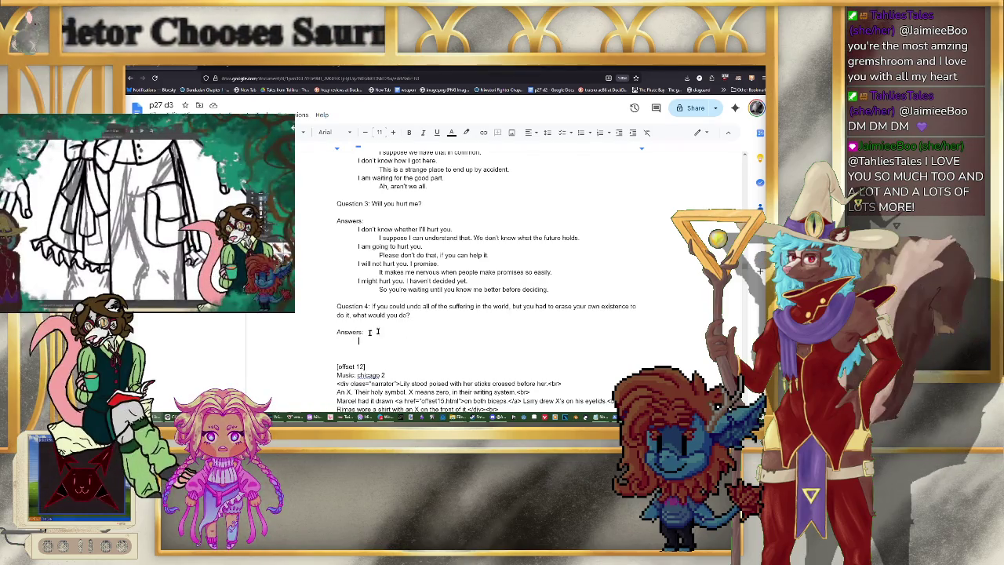
# Step: Append 'No one would know you had this power.' to Question 4
pyautogui.click(444, 313)
pyautogui.write('No one would know you had')
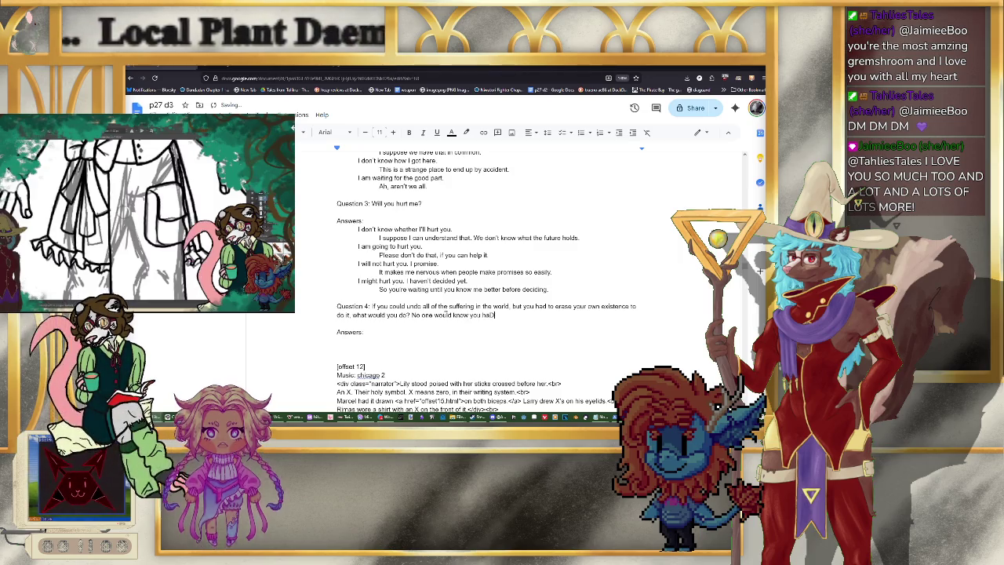
pyautogui.write(' this power.')
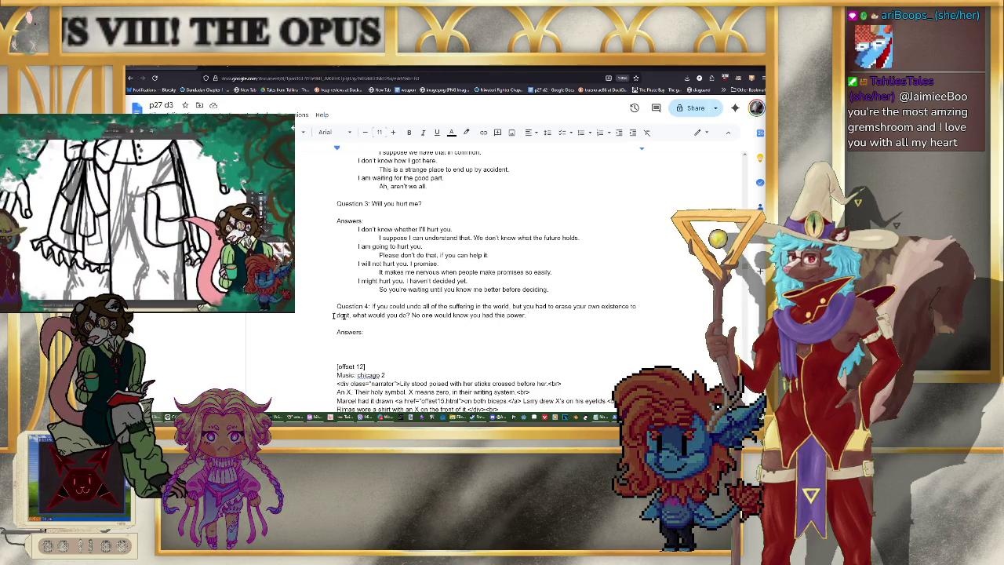
pyautogui.scroll(3, 471, 282)
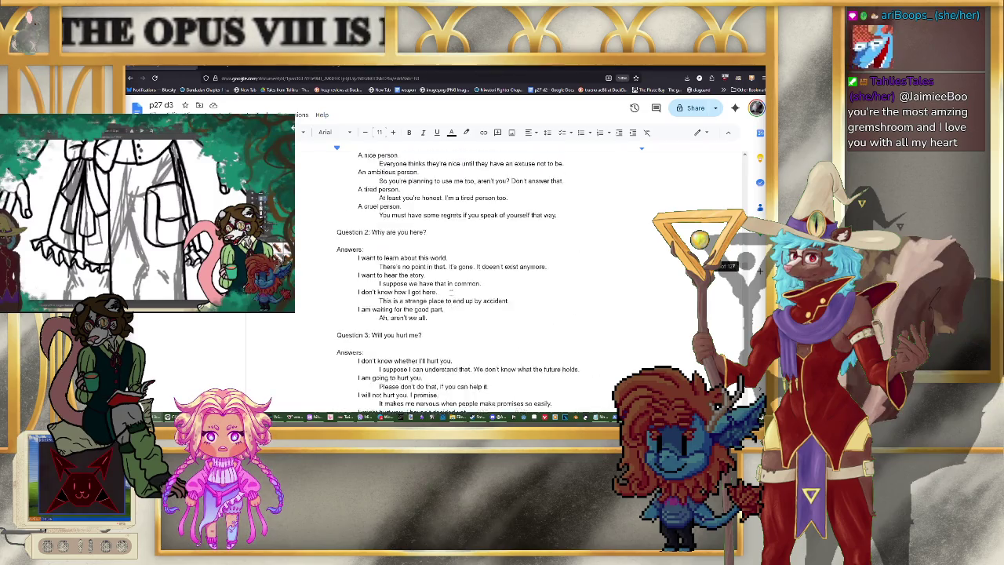
pyautogui.scroll(1, 487, 279)
pyautogui.scroll(1, 487, 278)
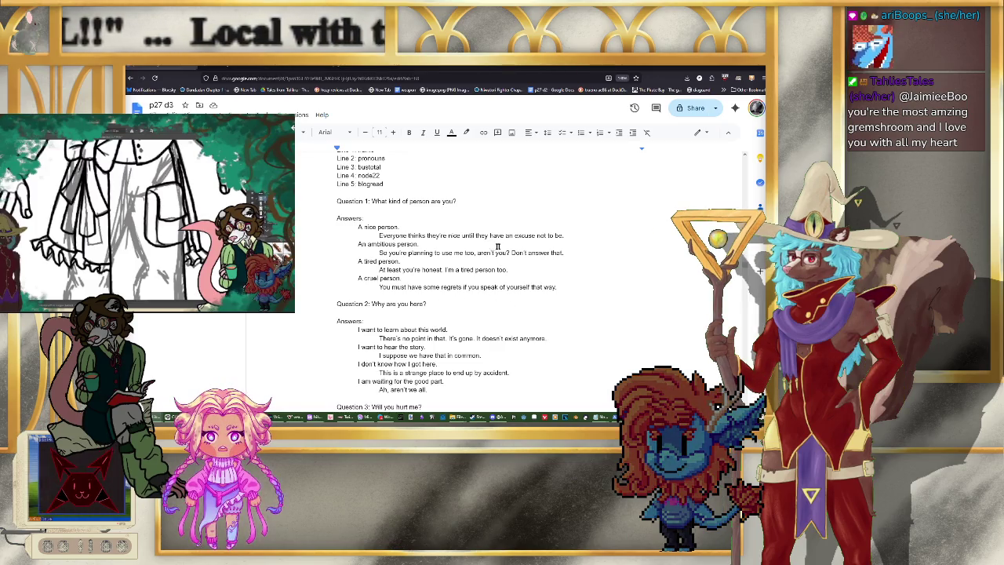
pyautogui.scroll(1, 498, 247)
pyautogui.scroll(-2, 495, 235)
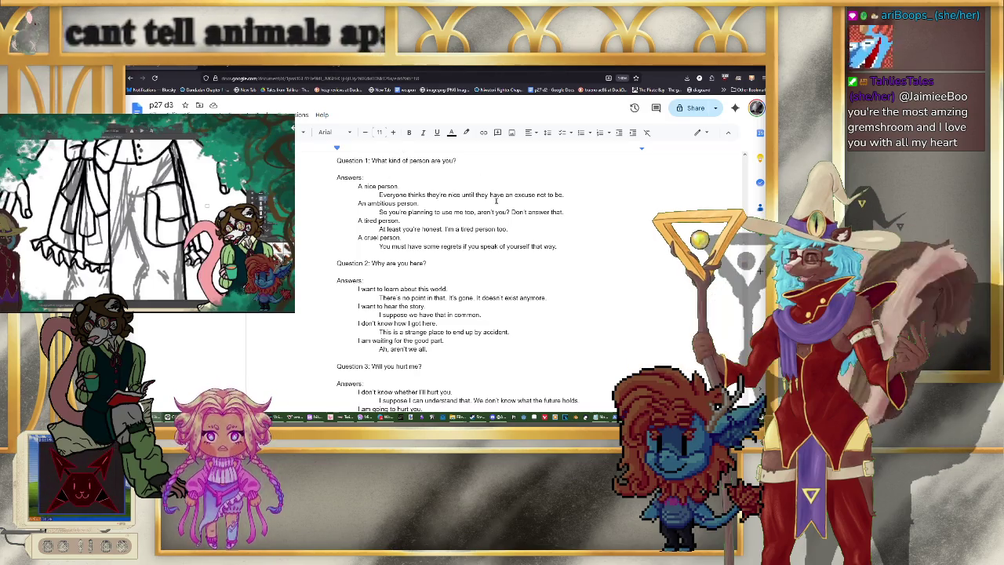
pyautogui.scroll(-2, 495, 200)
pyautogui.scroll(-1, 496, 201)
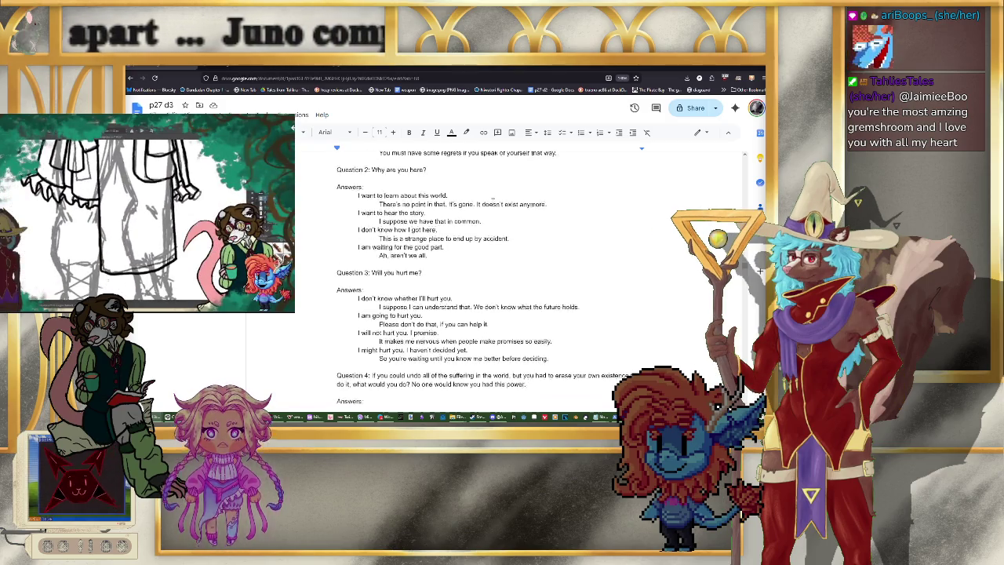
pyautogui.scroll(-1, 493, 201)
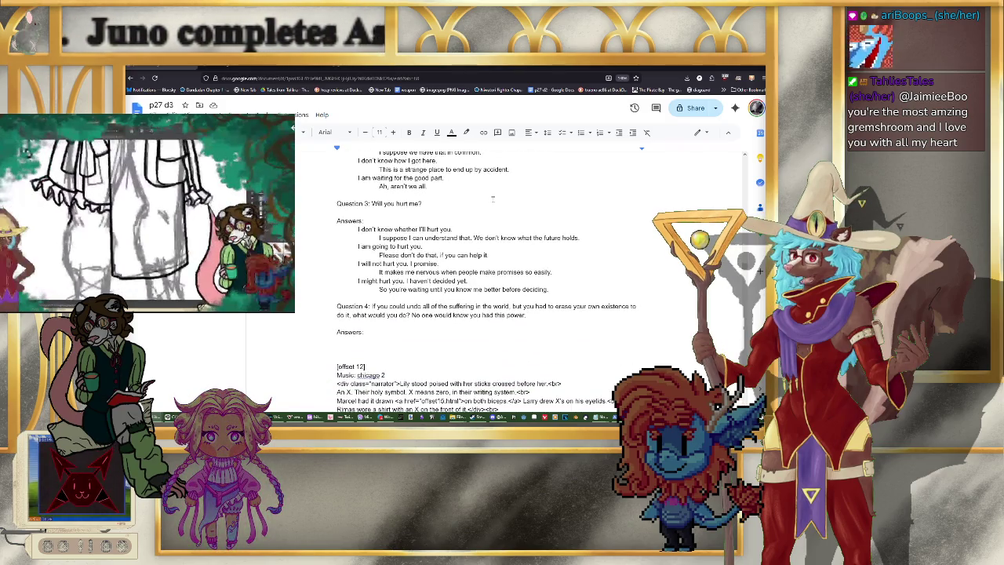
pyautogui.scroll(-1, 493, 200)
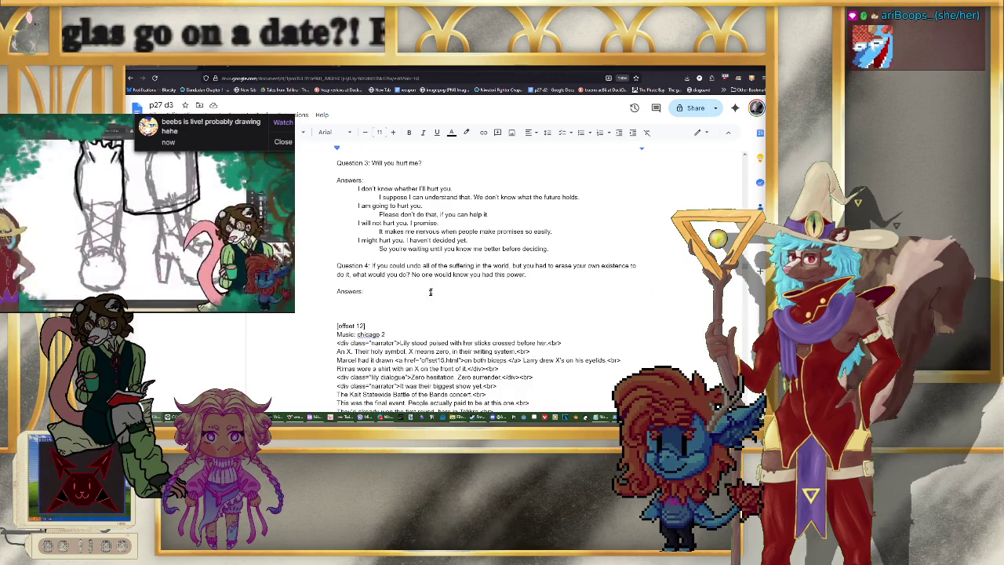
pyautogui.click(422, 295)
# Step: Outdent the answer line and write the first answer, ending 'No hesitation.'
pyautogui.press('BackSpace')
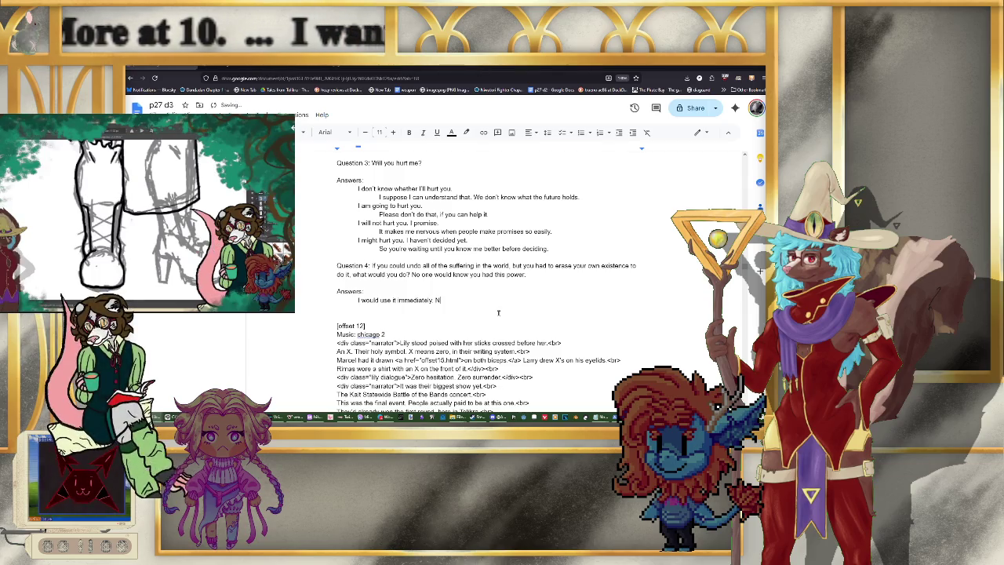
pyautogui.write('o hesitation')
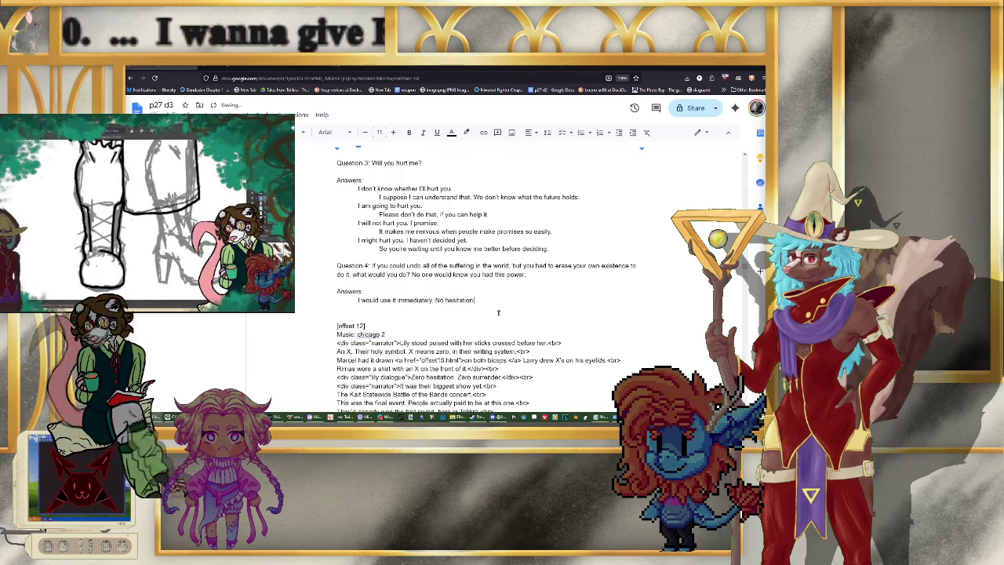
pyautogui.write('.')
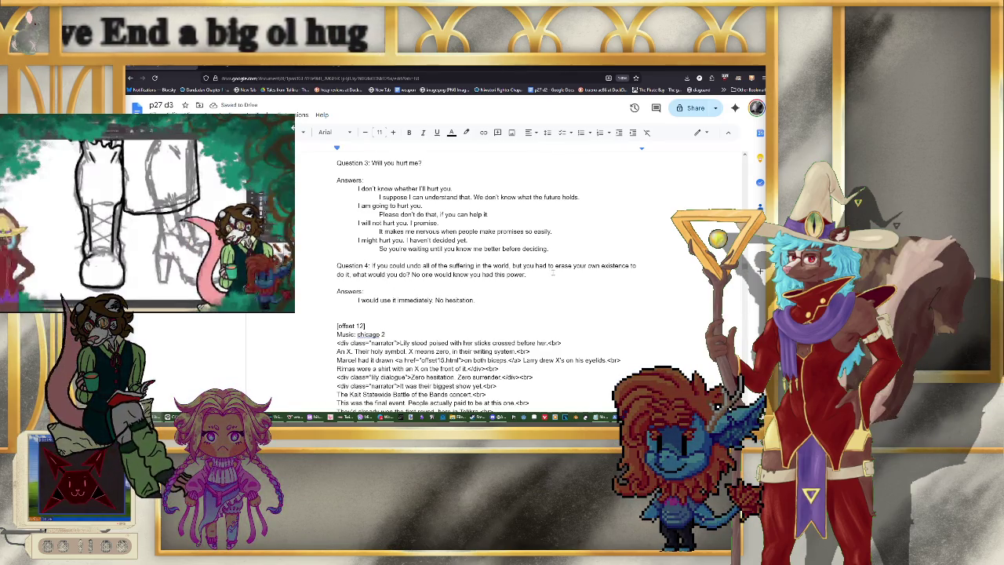
pyautogui.write(' But if')
pyautogui.write(' you use ')
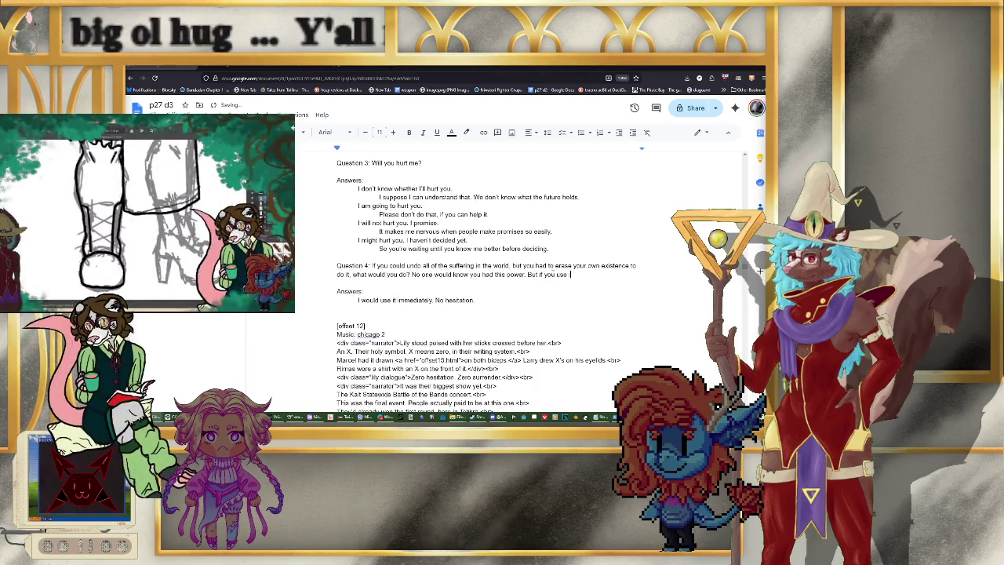
pyautogui.write('would remember you.')
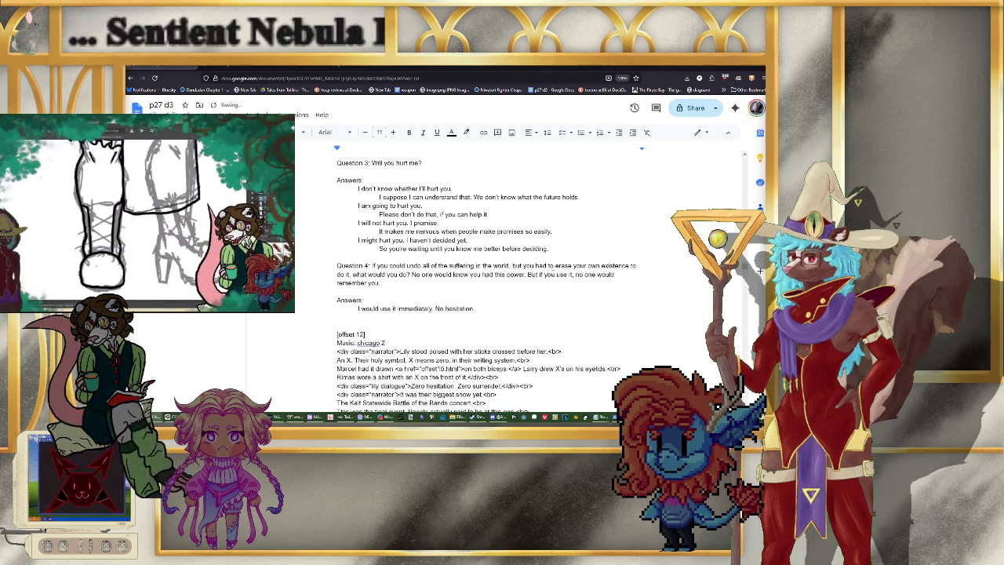
pyautogui.scroll(-3, 497, 271)
pyautogui.scroll(1, 497, 271)
pyautogui.scroll(2, 497, 270)
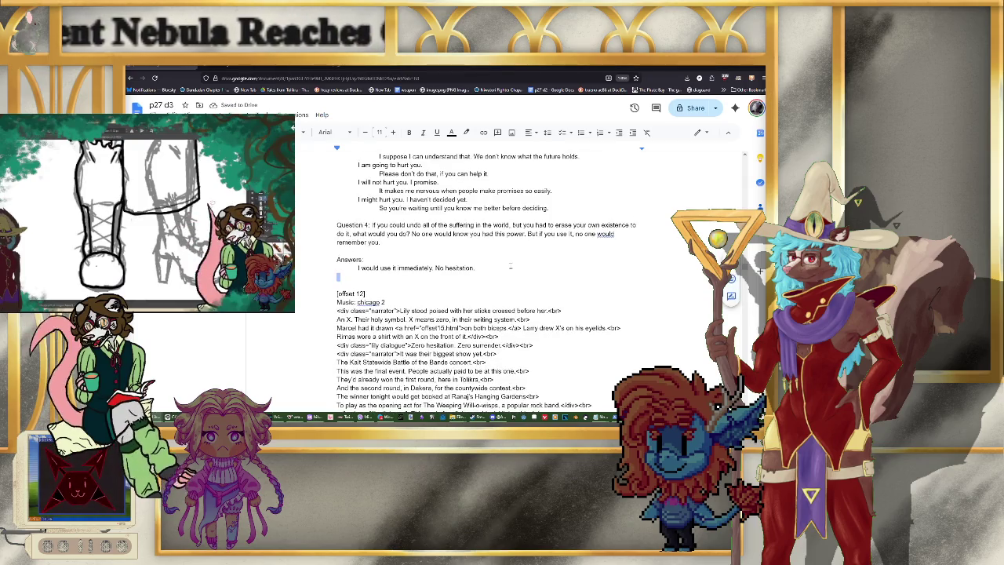
# Step: Add the indented reply 'very noble. I wonder if your answer would be the same if it weren't hypothetical.'
pyautogui.press('Return')
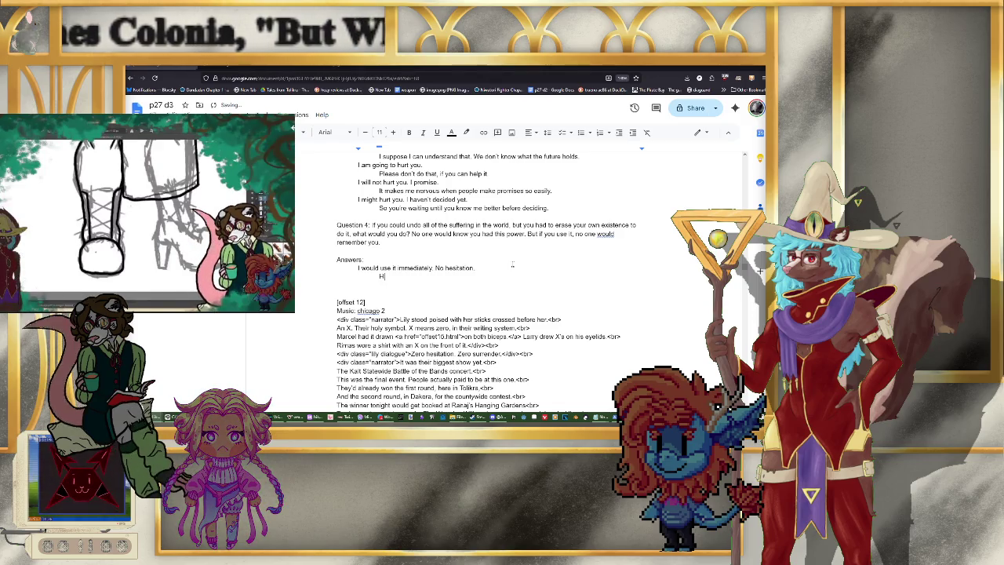
pyautogui.write('ow very noble')
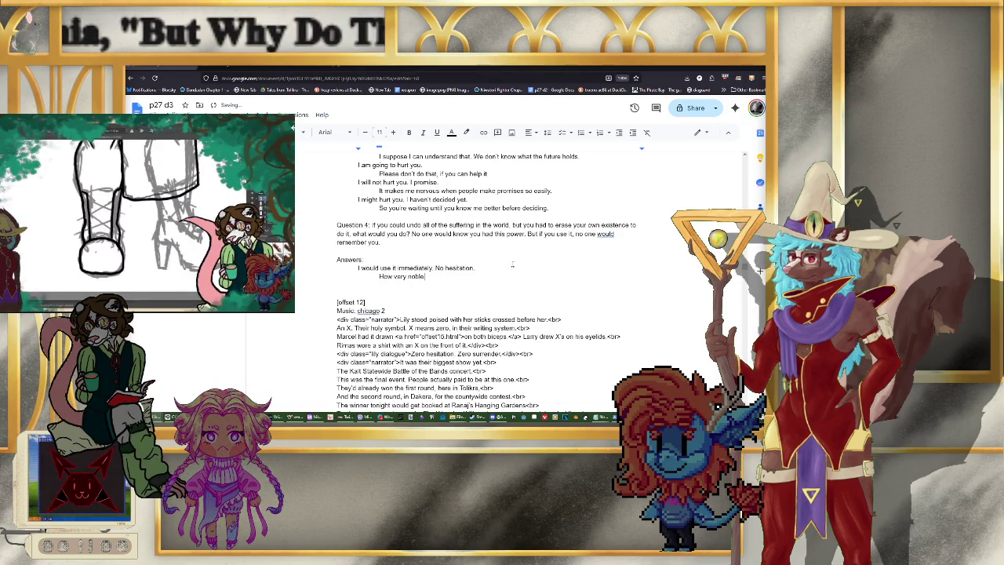
pyautogui.write('. I wonder i')
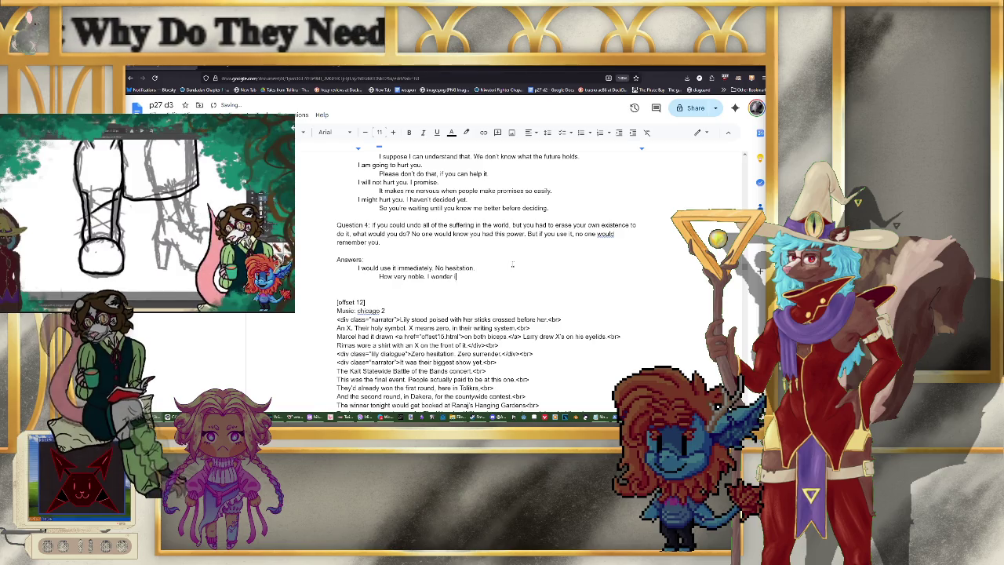
pyautogui.write("f your answer would be the same if it weren't hypothetical.")
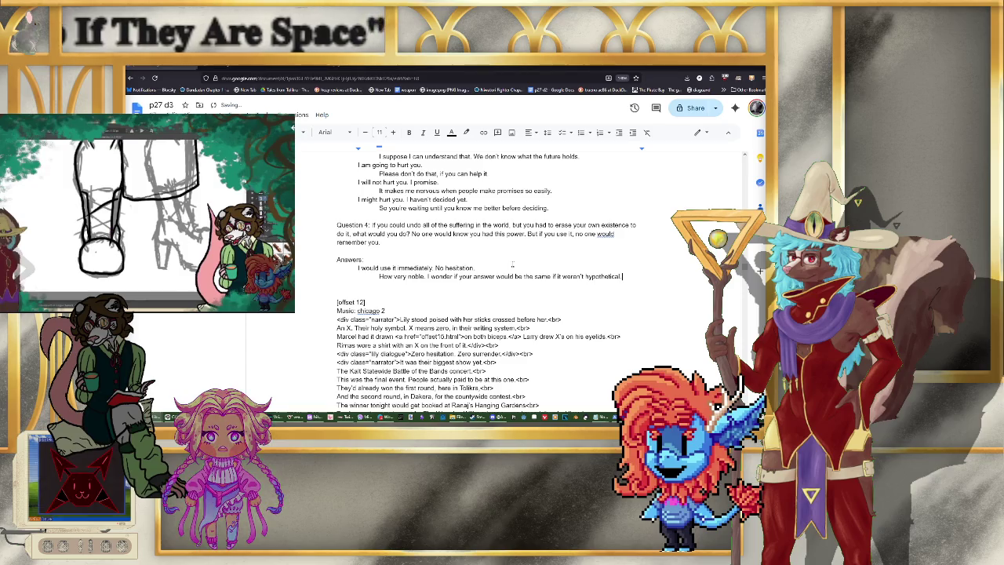
pyautogui.press('Return')
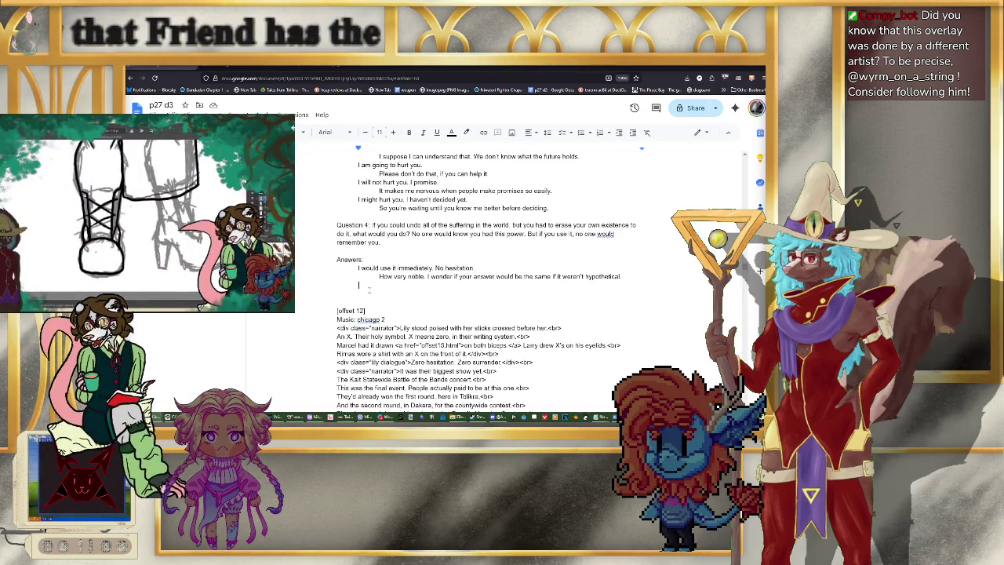
# Step: Add the deathbed answer plus an indented reply about prolonging the world's suffering and a forgotten life
pyautogui.write('I would wait until I was')
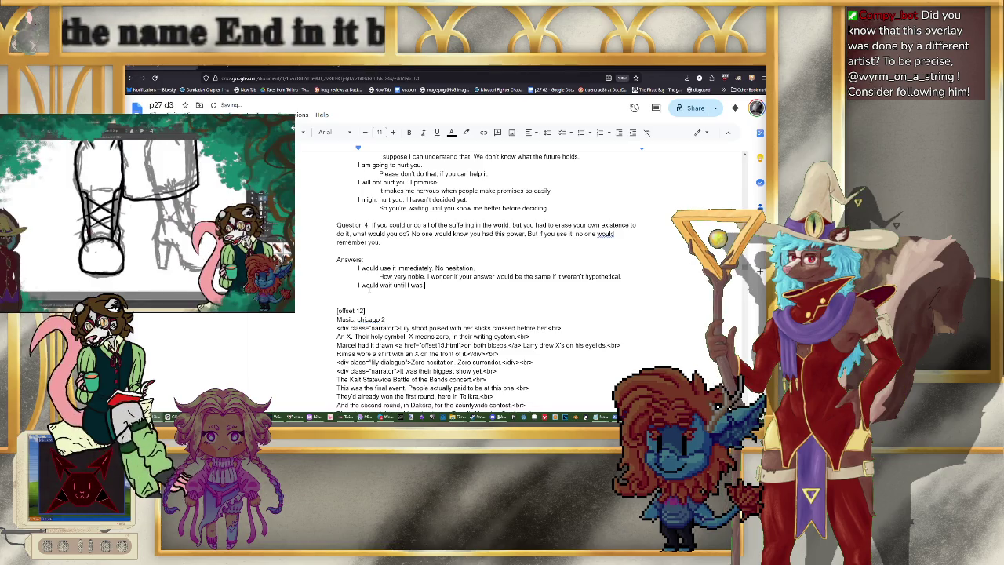
pyautogui.write('y dea')
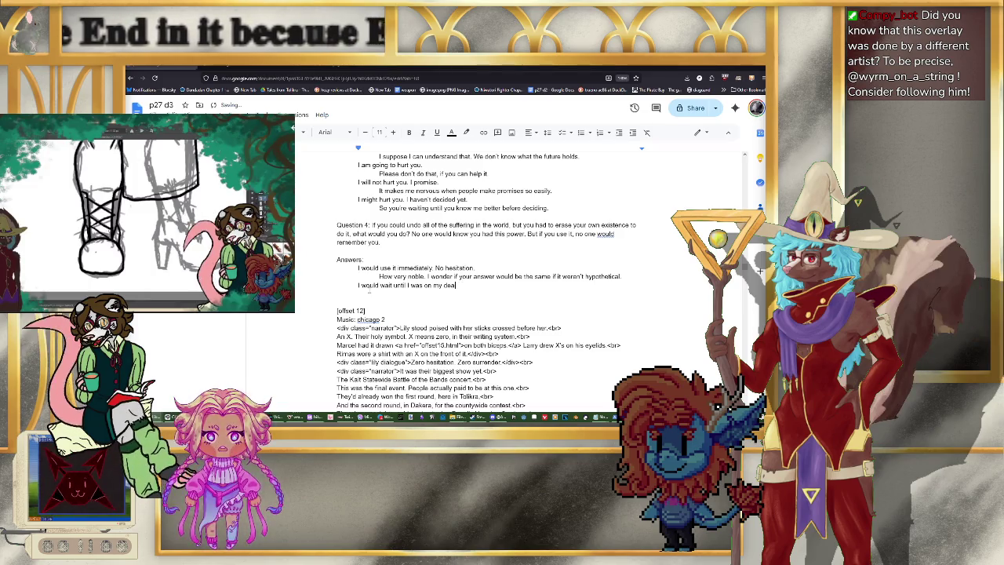
pyautogui.write('thbed anyway, and')
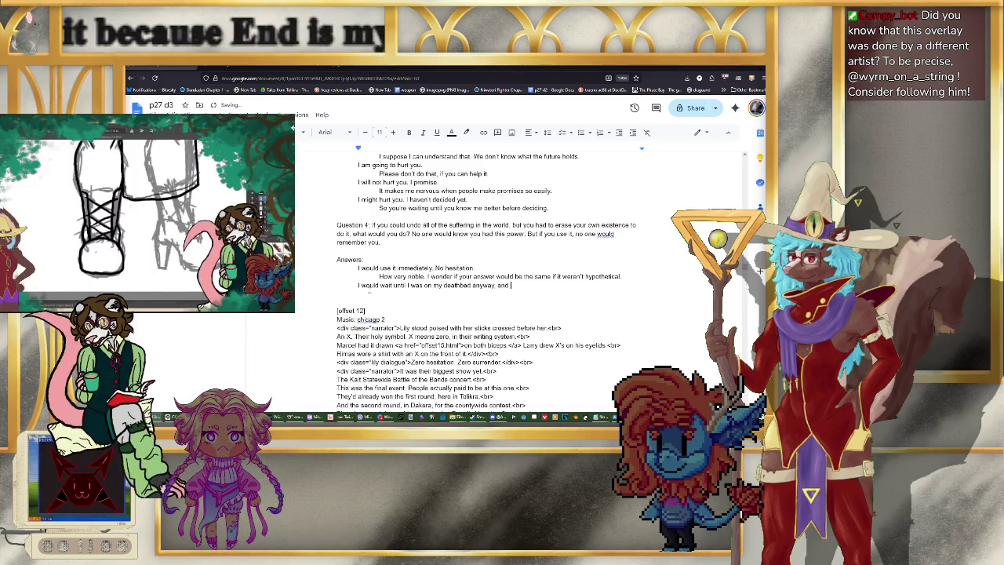
pyautogui.write('then use it')
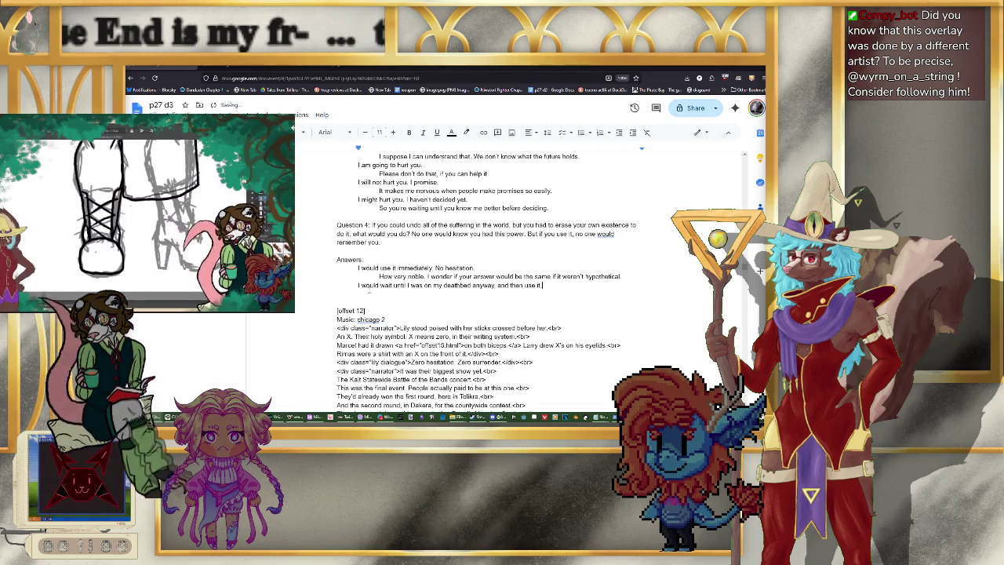
pyautogui.write('.')
pyautogui.press('Return')
pyautogui.press('Tab')
pyautogui.write("you'd")
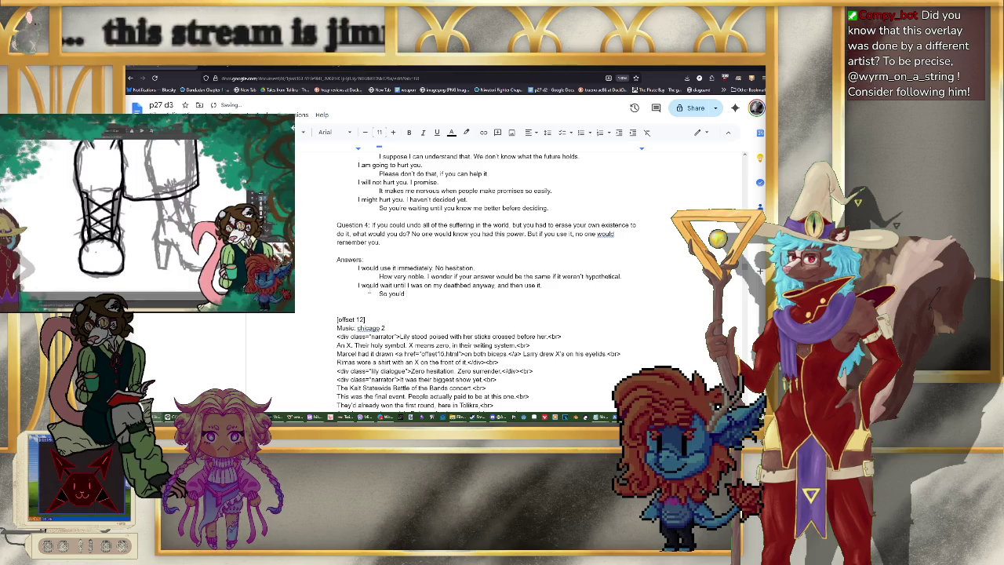
pyautogui.write(' pro')
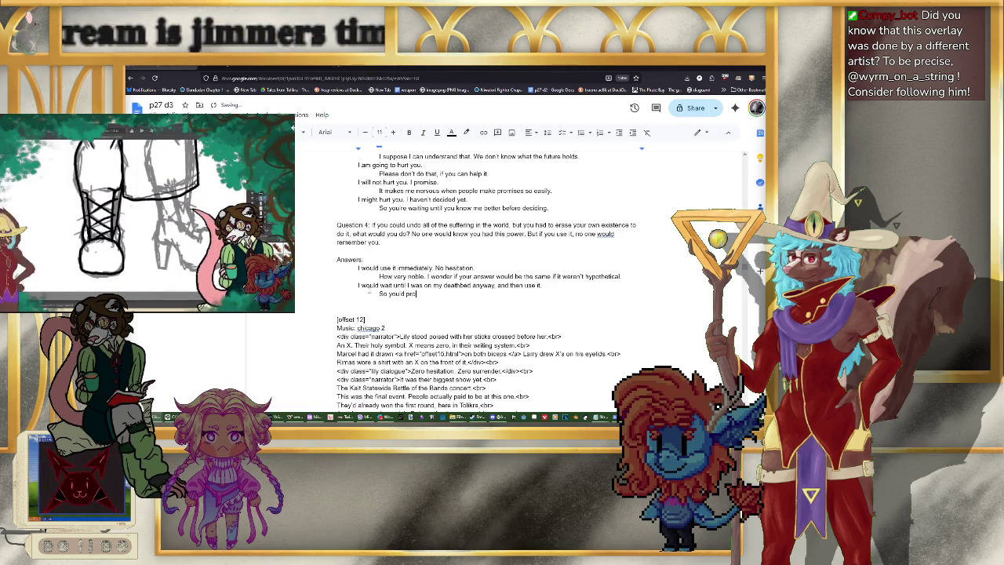
pyautogui.write('long th4e s')
pyautogui.press('BackSpace')
pyautogui.press('BackSpace')
pyautogui.press('BackSpace')
pyautogui.write('suffering ')
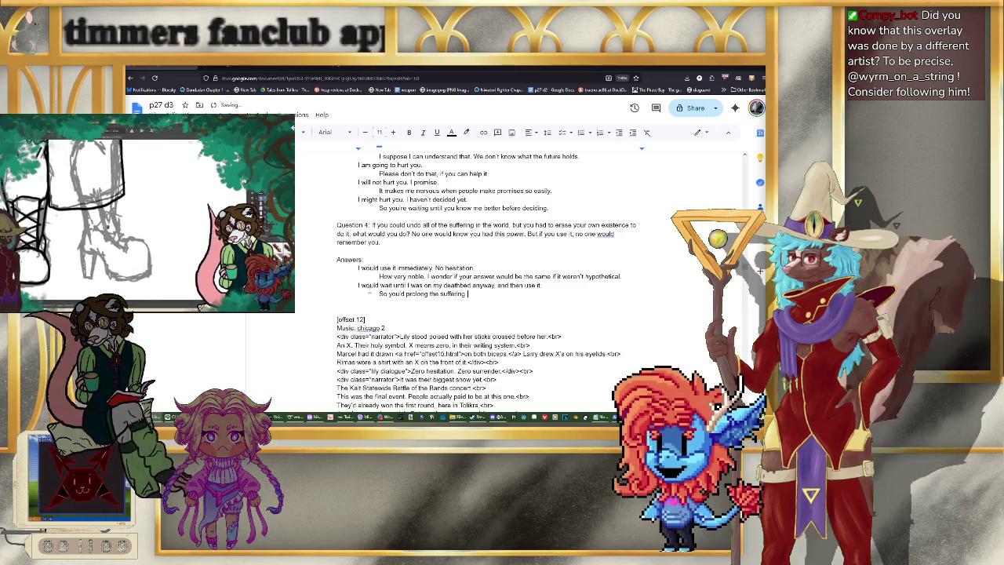
pyautogui.write('of the world.')
pyautogui.write('a meaningless life everyone would fo')
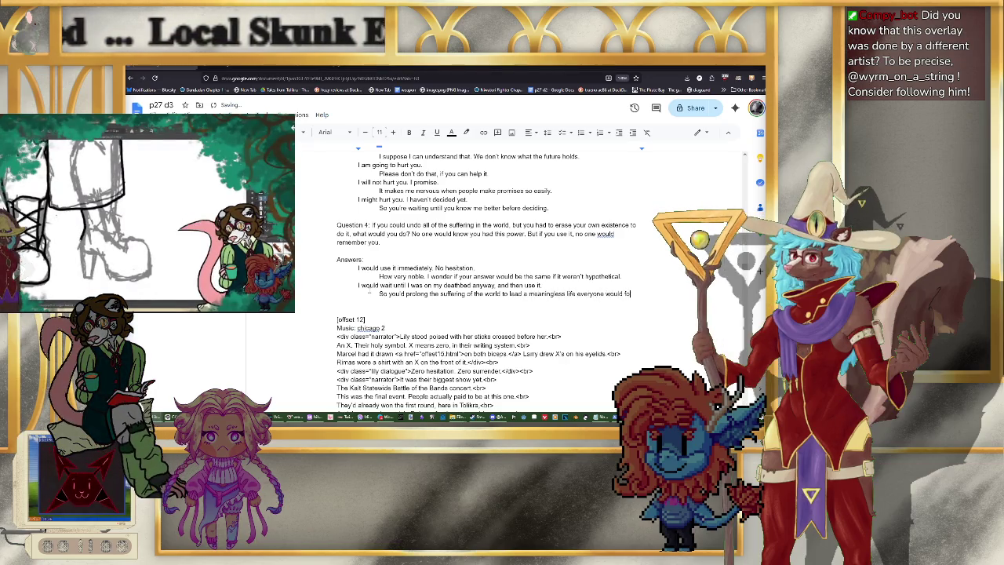
pyautogui.write('rget anyway?')
pyautogui.press('Return')
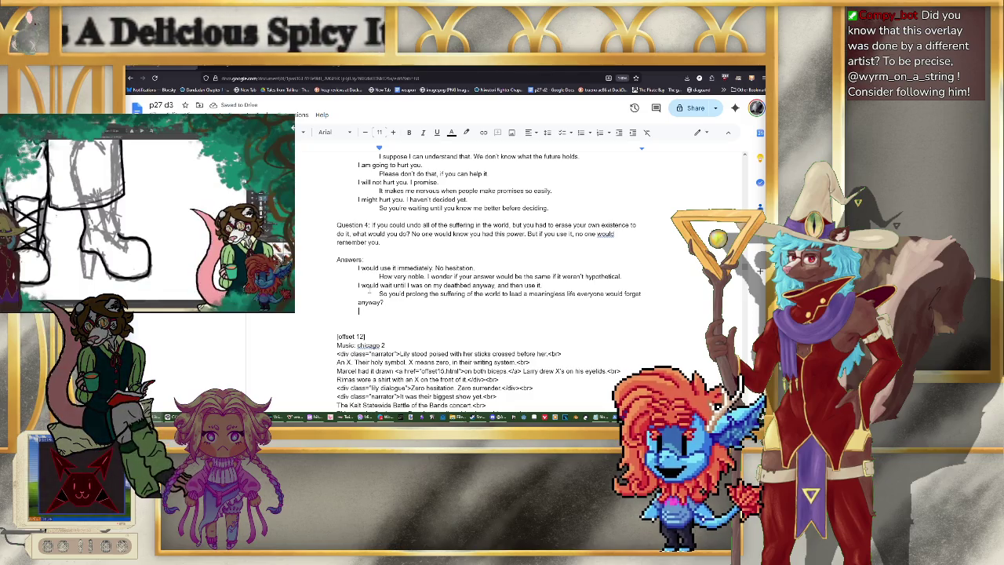
# Step: Indent the reply one more level and shift the blank line below back left
pyautogui.press('Up')
pyautogui.press('Up')
pyautogui.press('Tab')
pyautogui.click(379, 311)
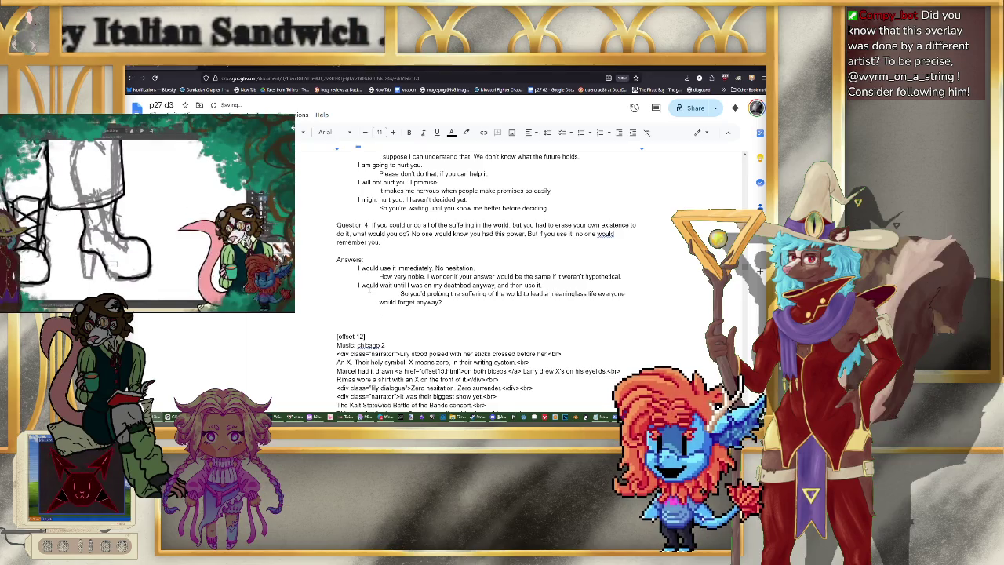
pyautogui.press('BackSpace')
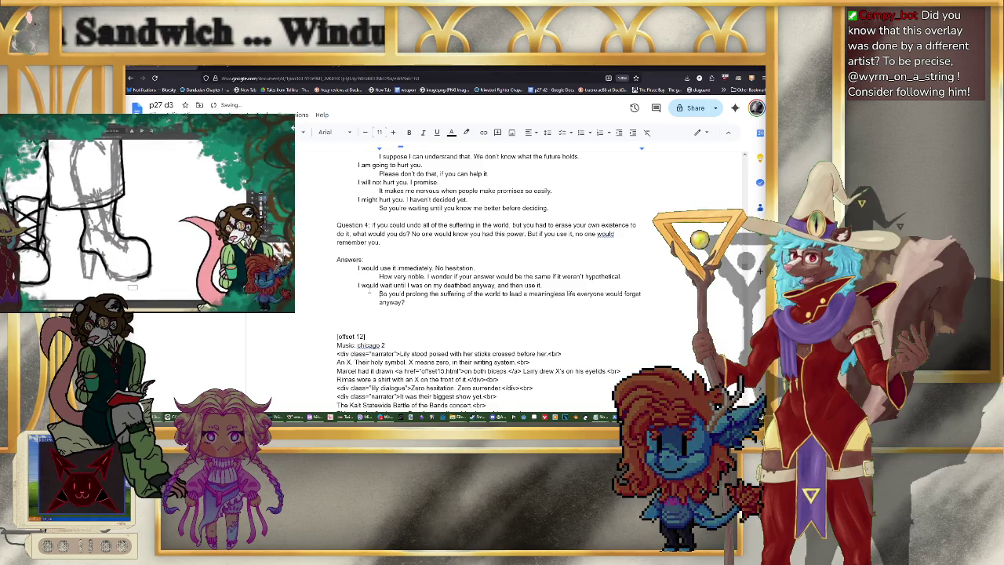
pyautogui.press('BackSpace')
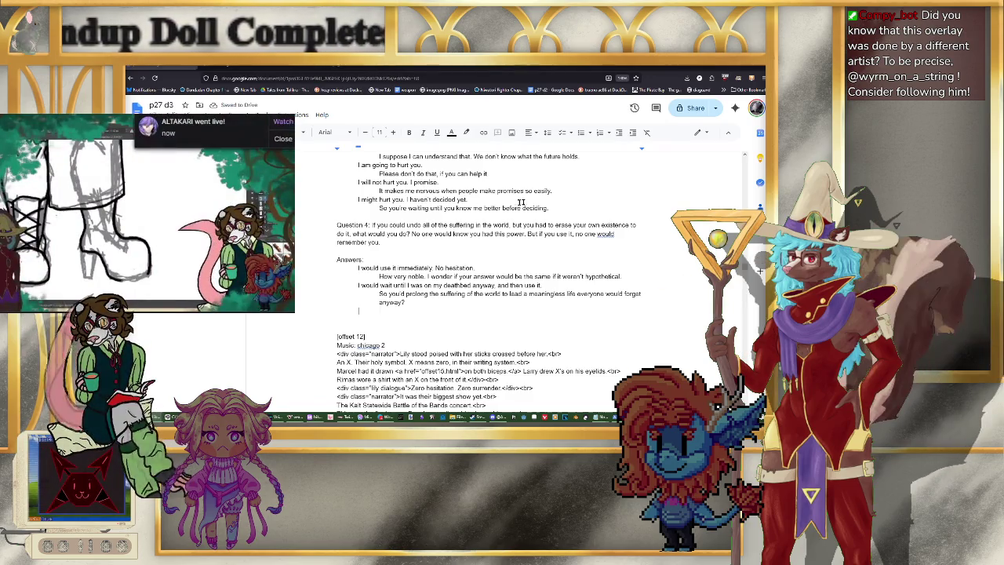
# Step: Finish the third answer: 'I think I can make the world better by staying alive and trying my hardest.'
pyautogui.scroll(-1, 542, 202)
pyautogui.write('I')
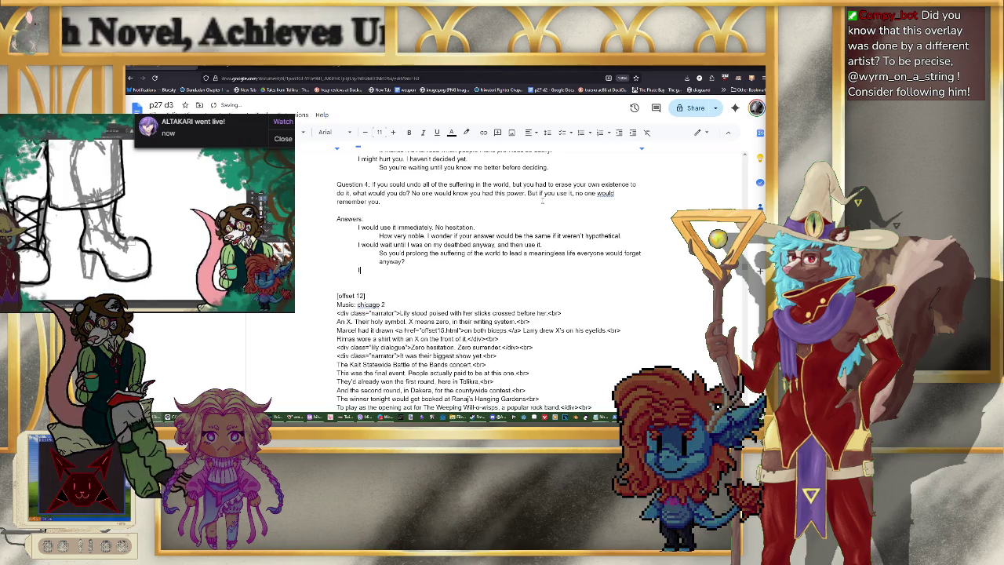
pyautogui.write('think I can mak')
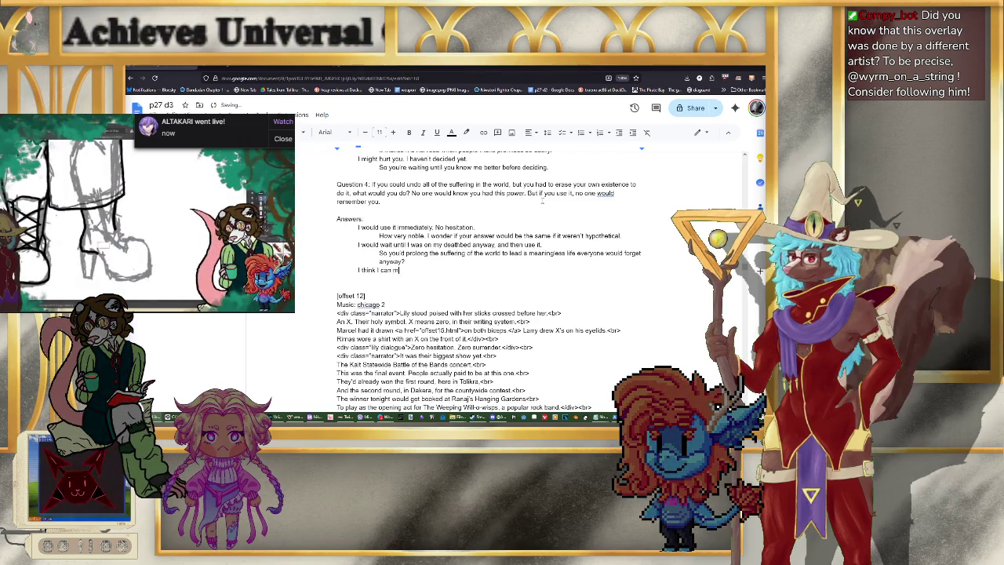
pyautogui.write('e the world better')
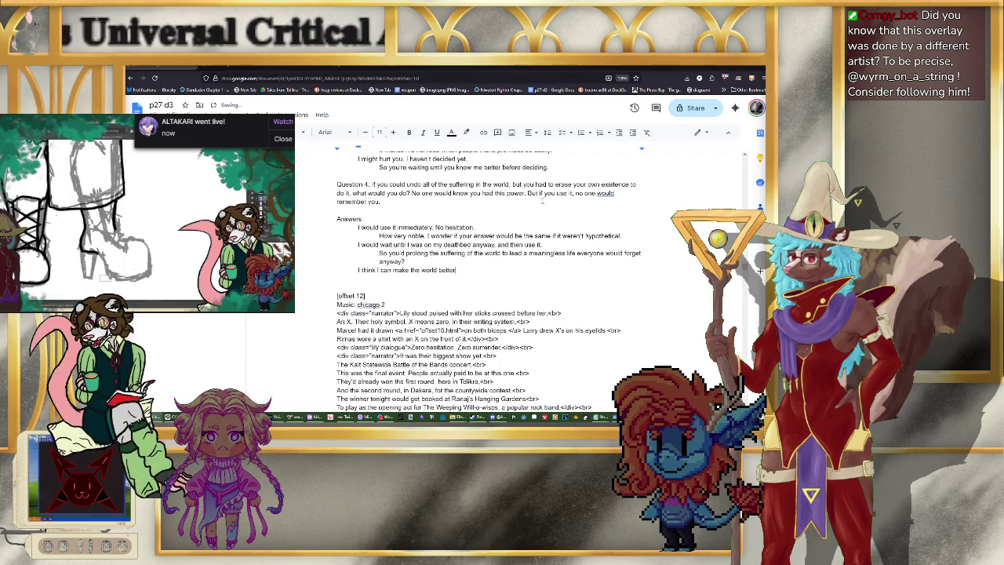
pyautogui.write(' b')
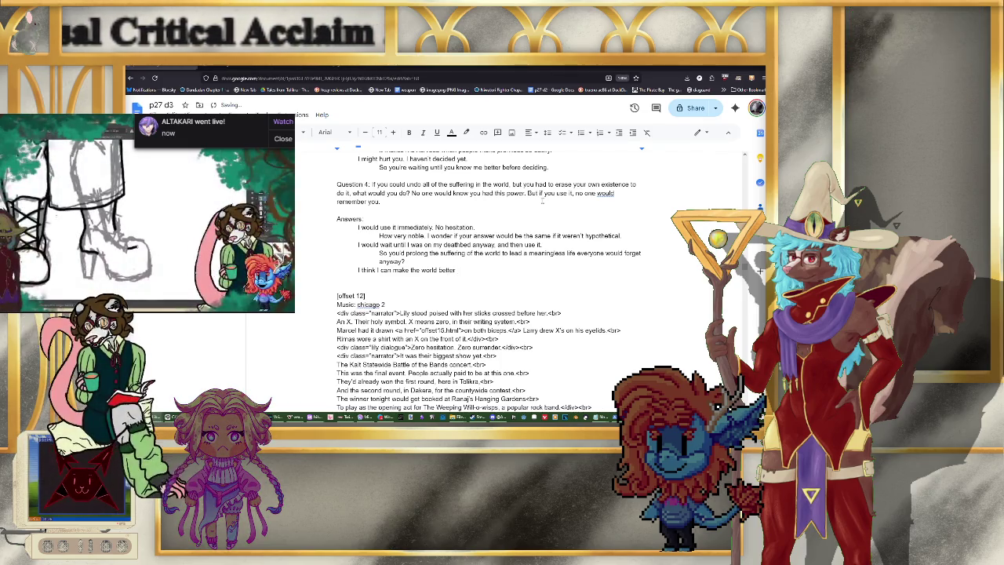
pyautogui.write('y stayiung')
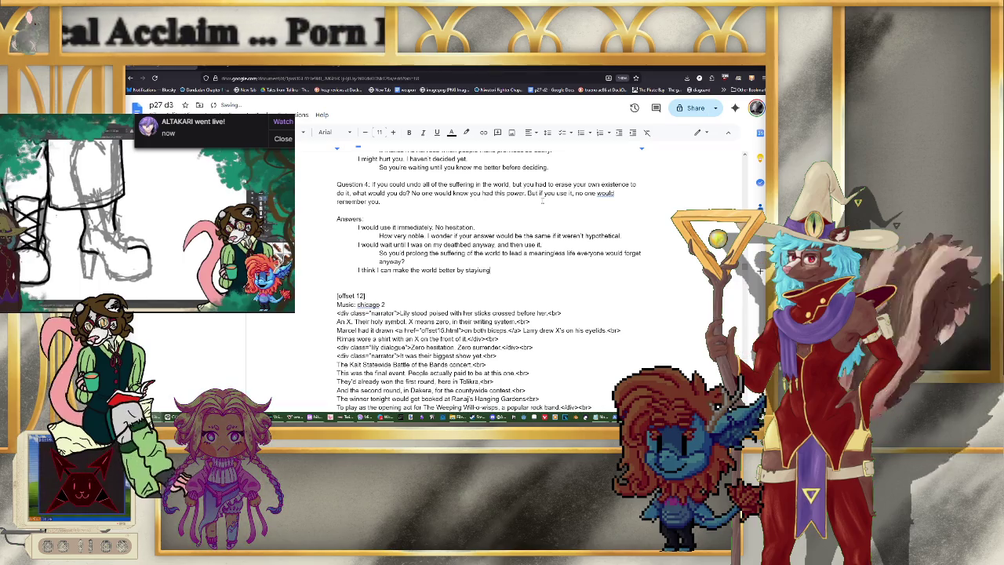
pyautogui.press('BackSpace')
pyautogui.press('BackSpace')
pyautogui.press('BackSpace')
pyautogui.write('ng alive and t')
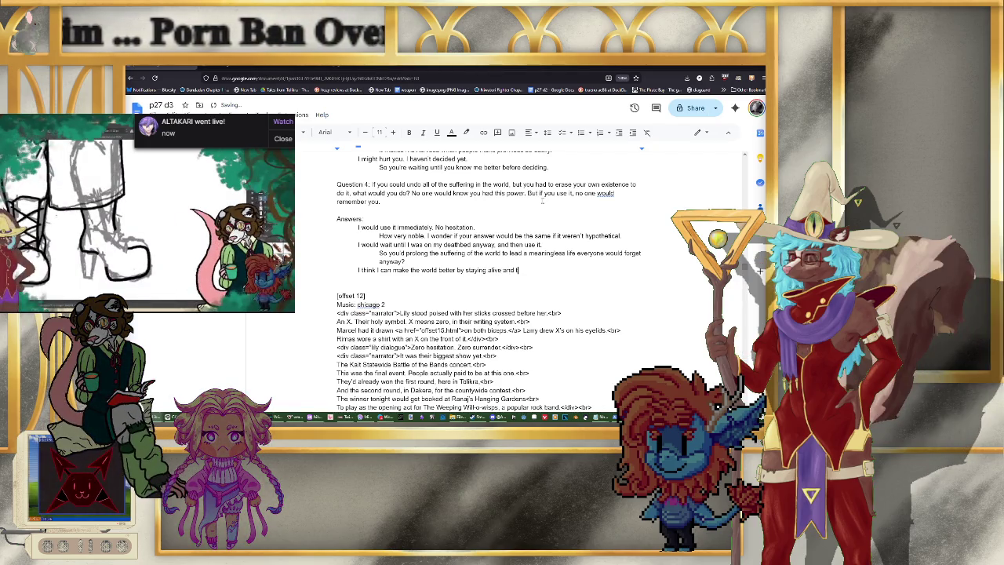
pyautogui.write('rying my hardesty.')
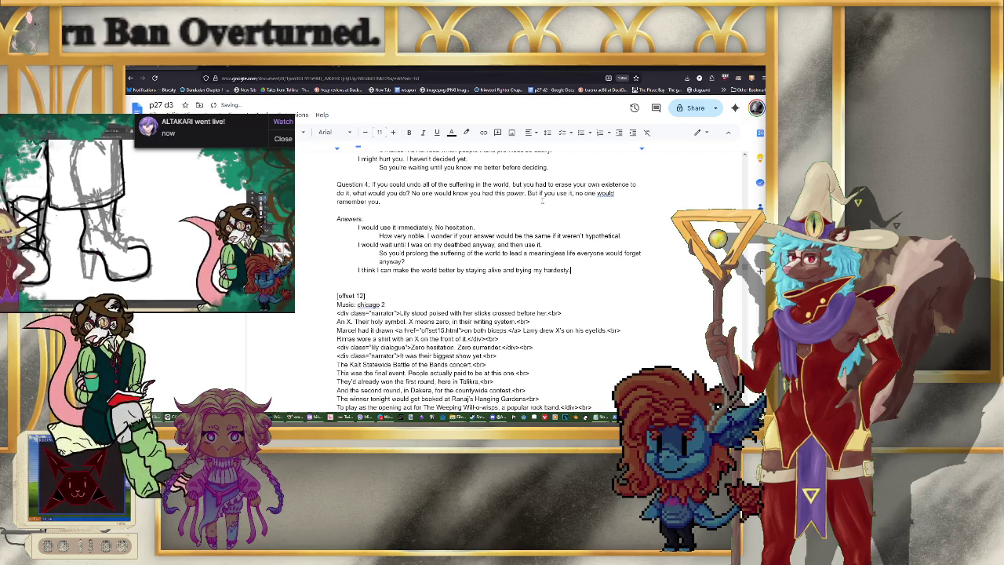
pyautogui.press('BackSpace')
pyautogui.write('.')
# Step: Add the indented reply 'What a load of garbage.' with a new line after it
pyautogui.press('Return')
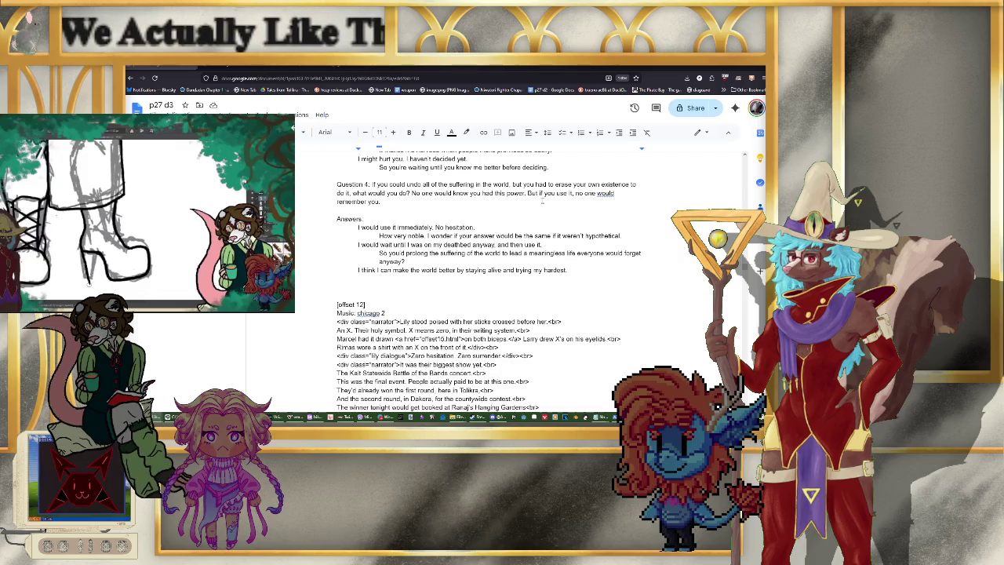
pyautogui.write('What a load of ')
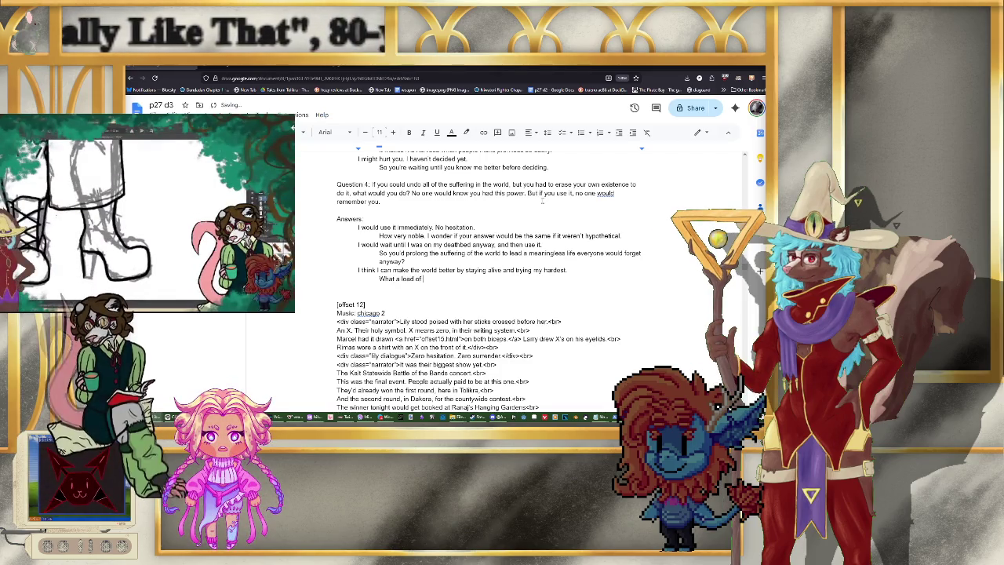
pyautogui.write('garbage.')
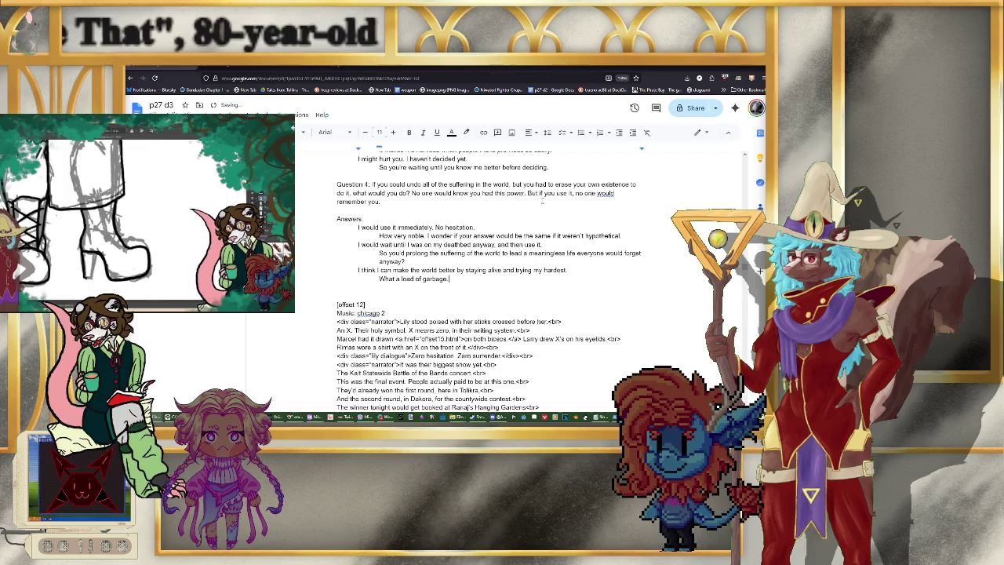
pyautogui.press('Return')
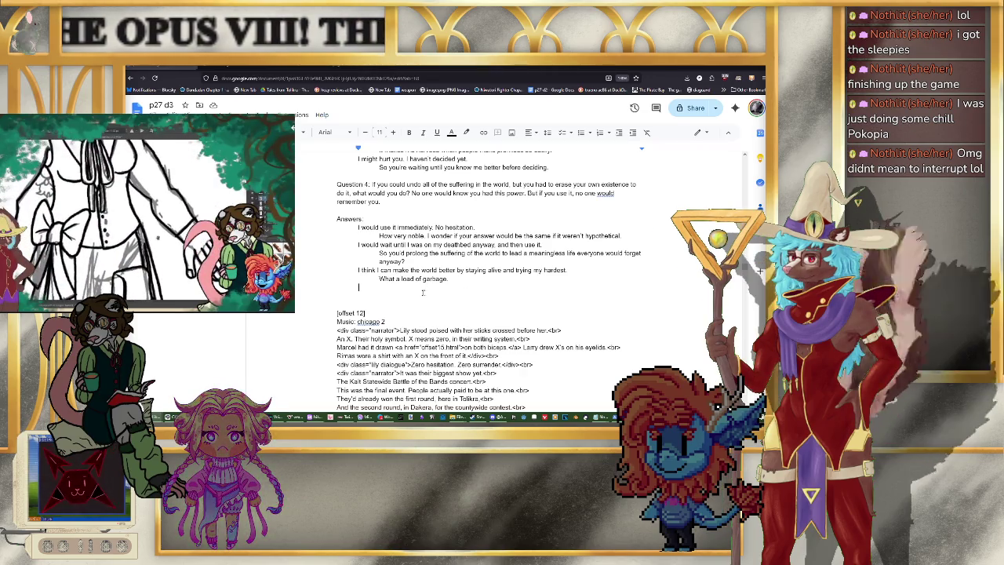
# Step: Extend the garbage reply: 'You have a certainty and you're trading it for misplaced self-confidence. Don't you know how foolish that is?'
pyautogui.click(472, 279)
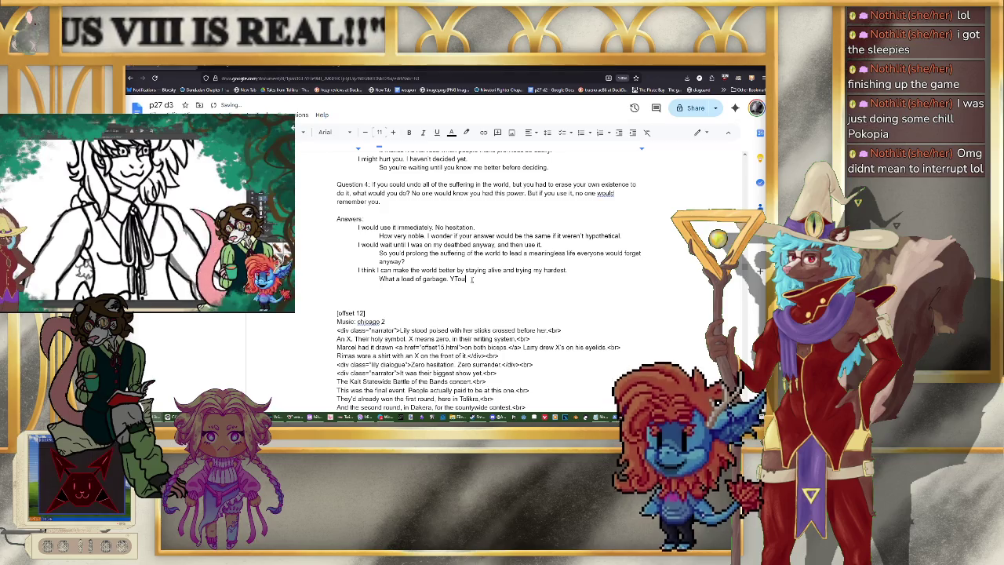
pyautogui.write('You have ')
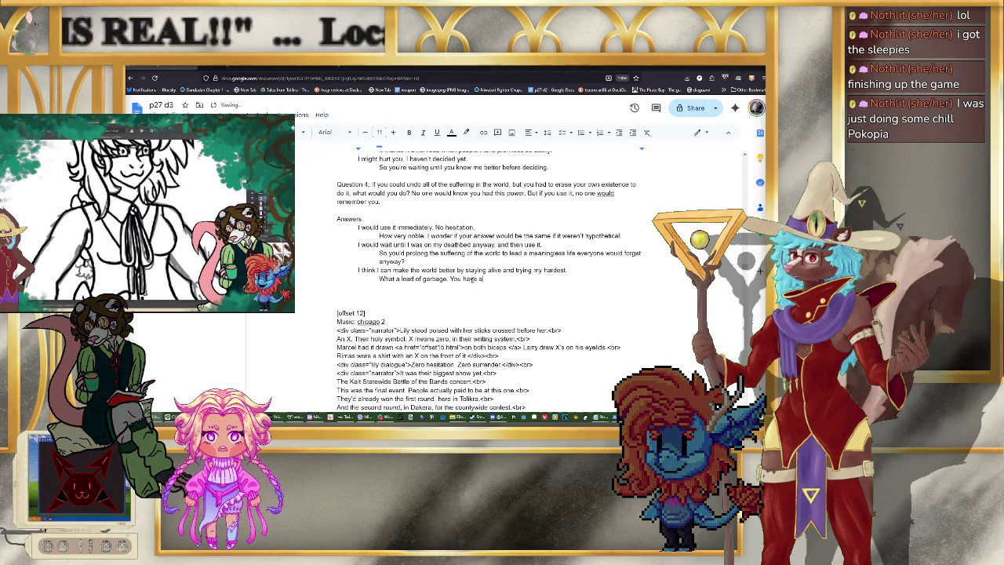
pyautogui.write('a certainty an')
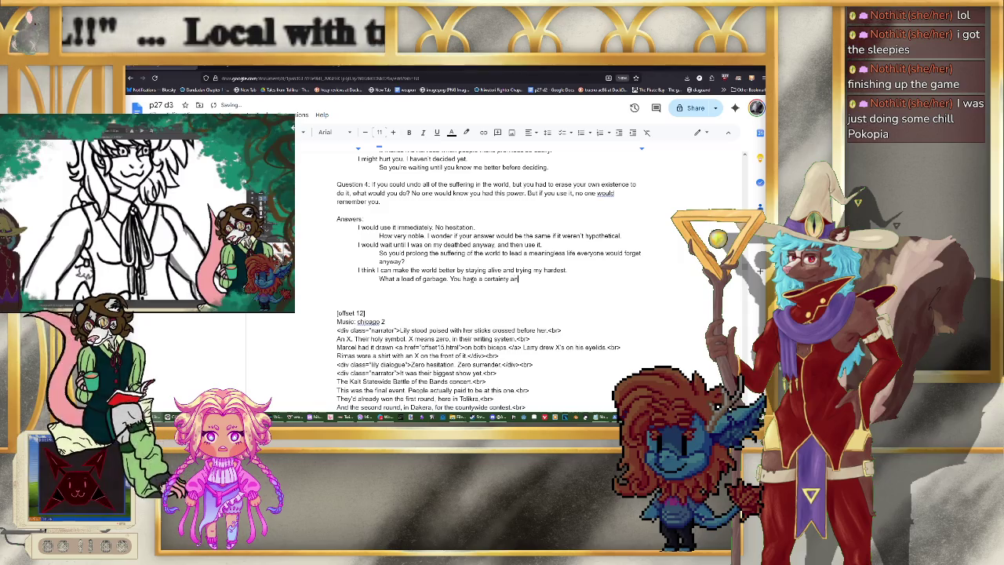
pyautogui.write('d you')
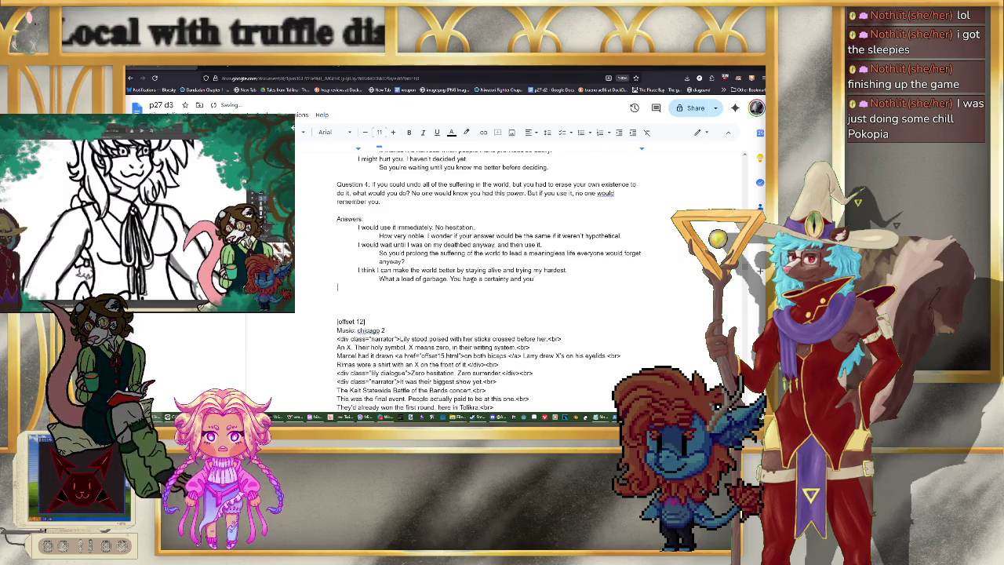
pyautogui.write("'re trading it for ")
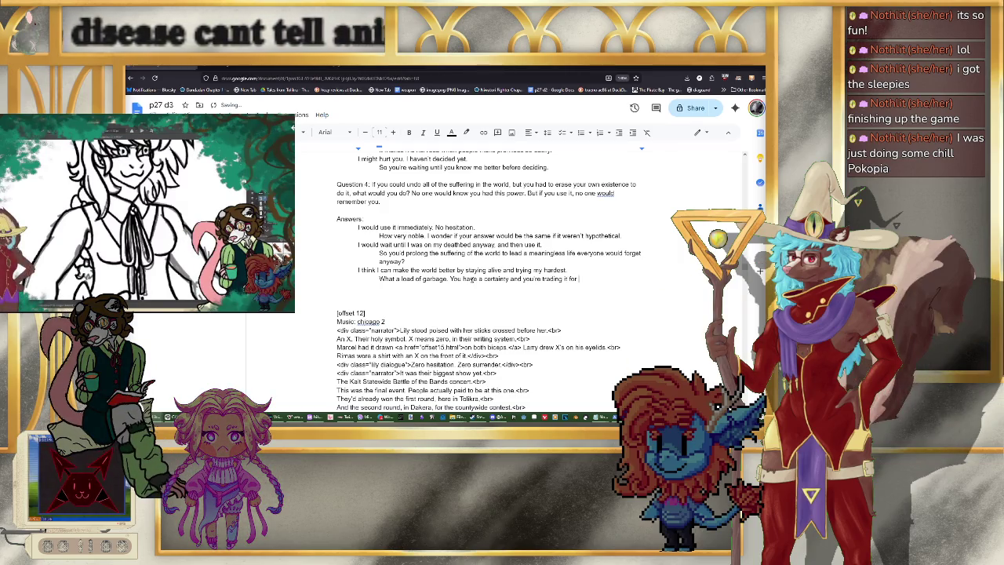
pyautogui.write('misplaced self-confid')
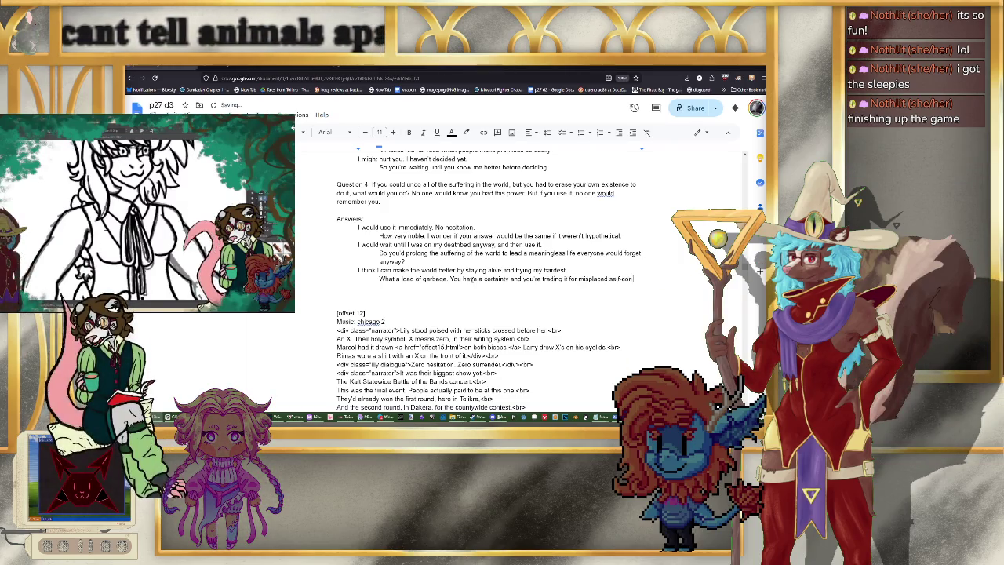
pyautogui.write('ence. ')
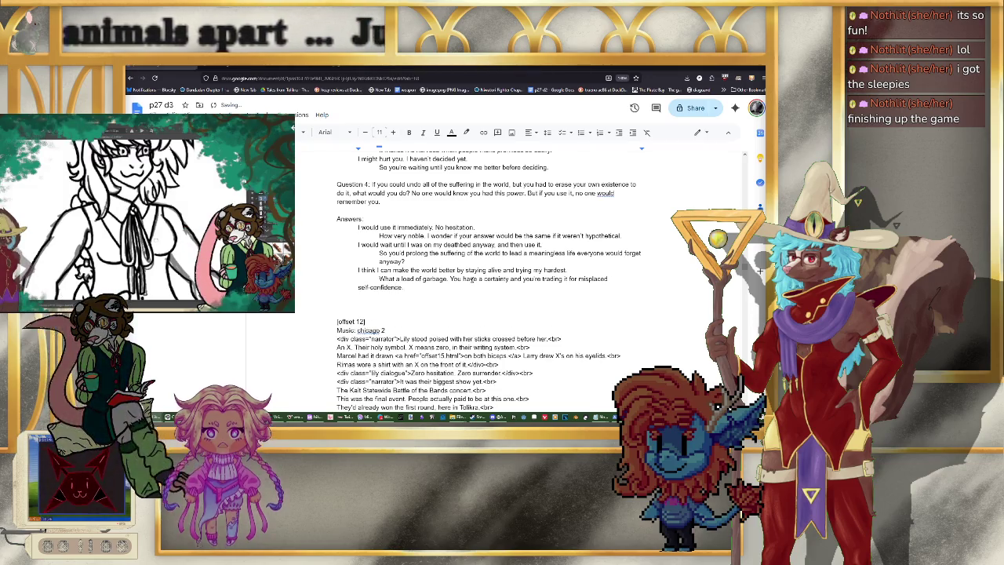
pyautogui.write("Don't")
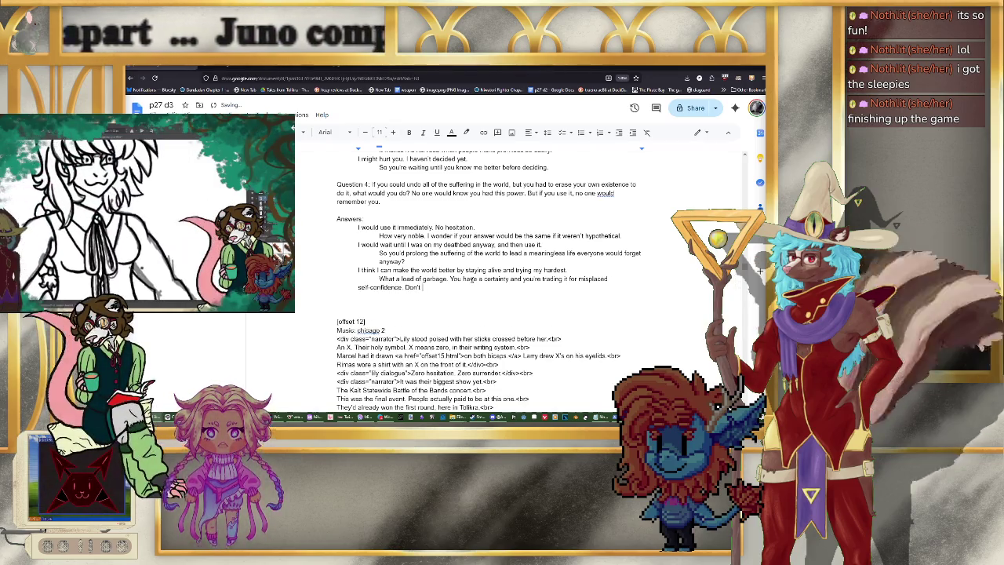
pyautogui.write(' you know how f')
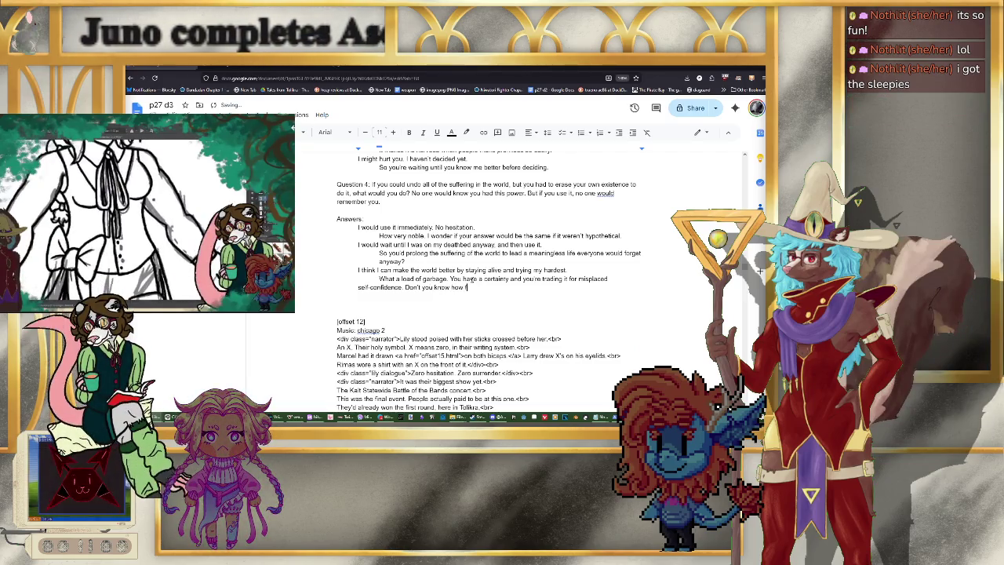
pyautogui.write('ooli')
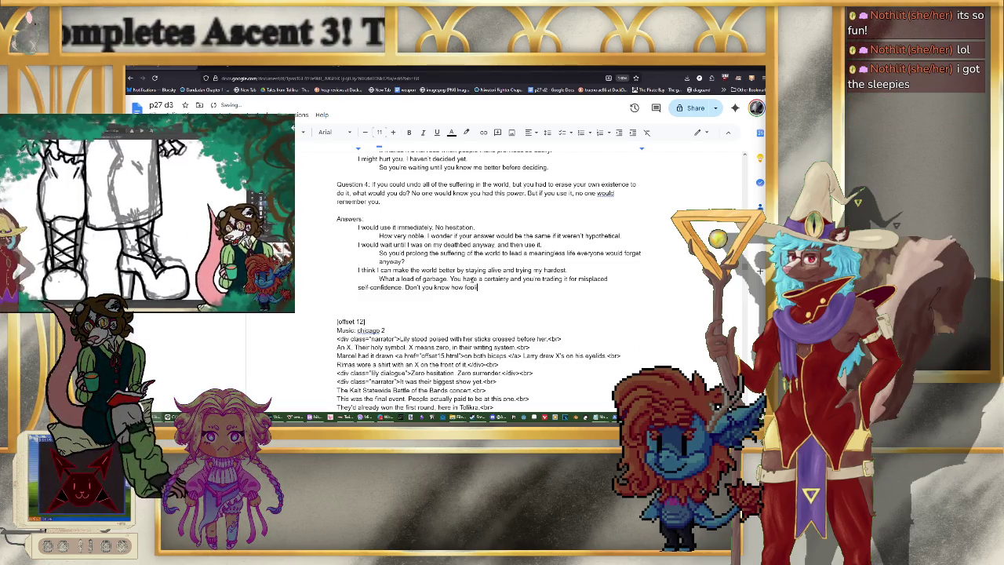
pyautogui.write('sh that is?')
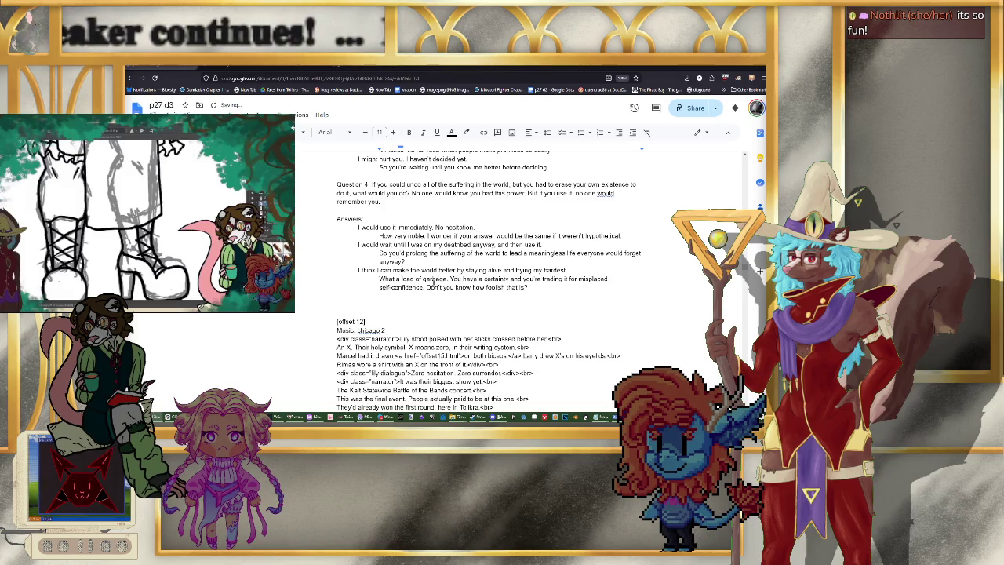
pyautogui.press('Down')
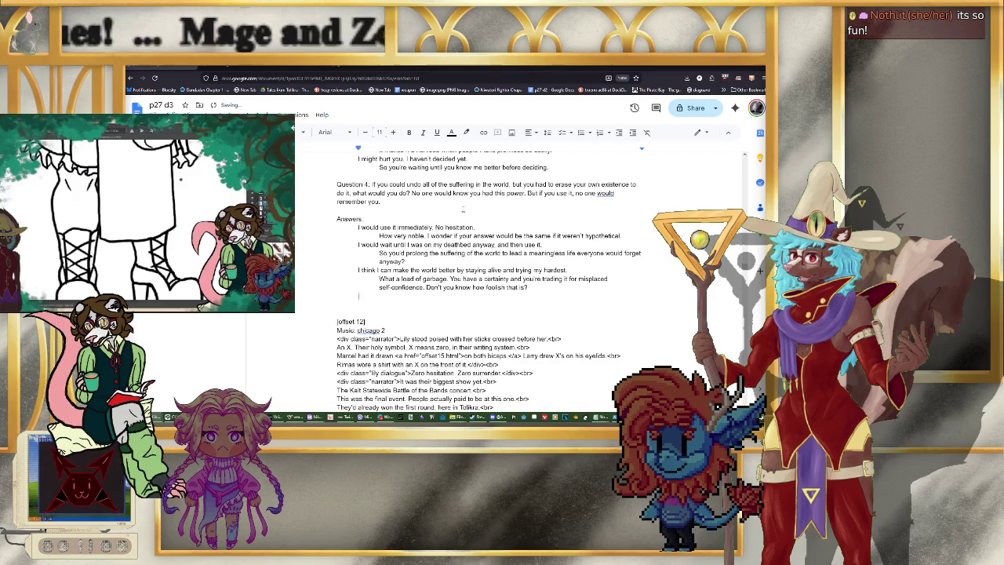
# Step: Type the answer 'I wouldn't use it. I suffered. The world can suffer too.' on the blank line
pyautogui.scroll(1, 463, 208)
pyautogui.scroll(1, 451, 210)
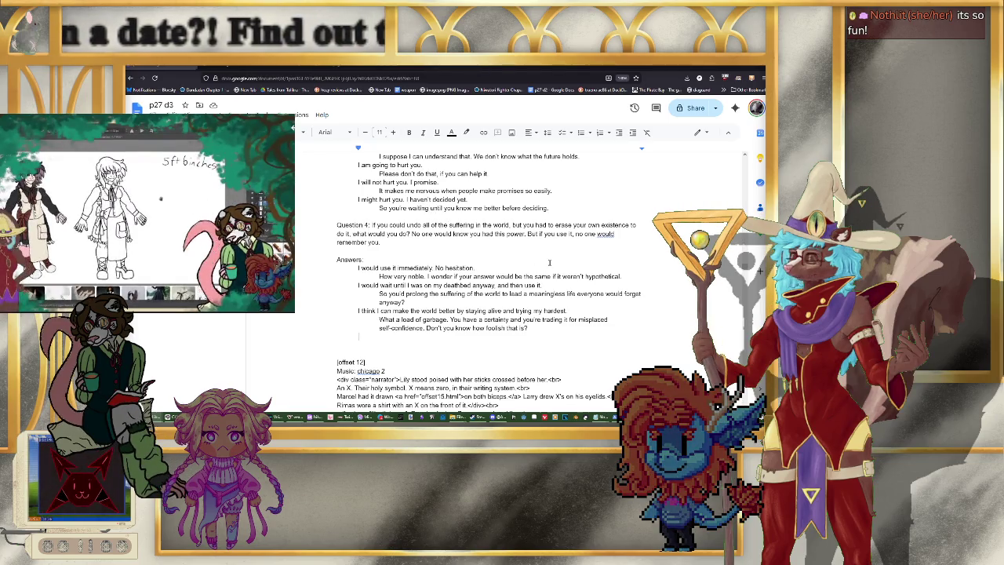
pyautogui.scroll(-1, 549, 262)
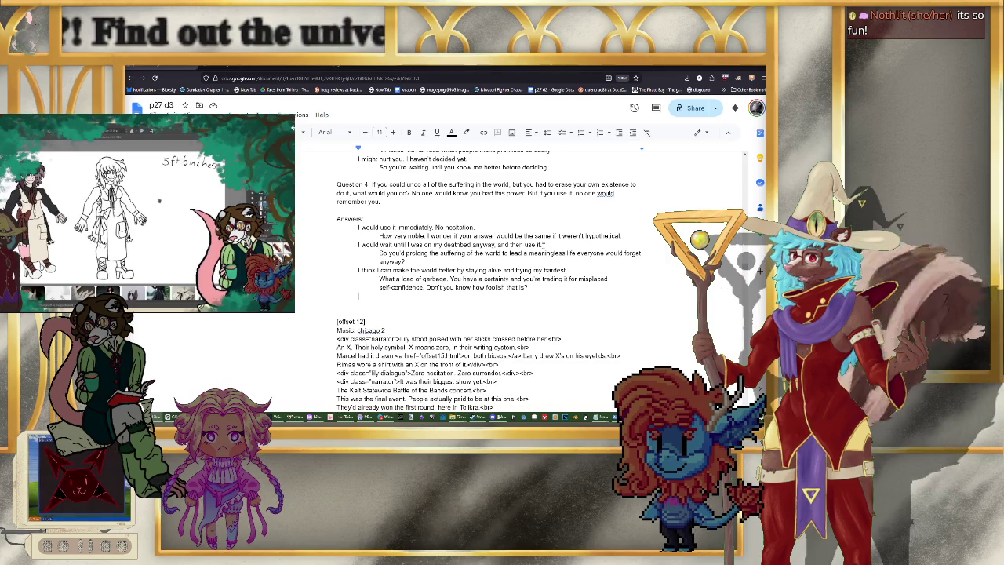
pyautogui.write("I wouldn't use it. I suffere")
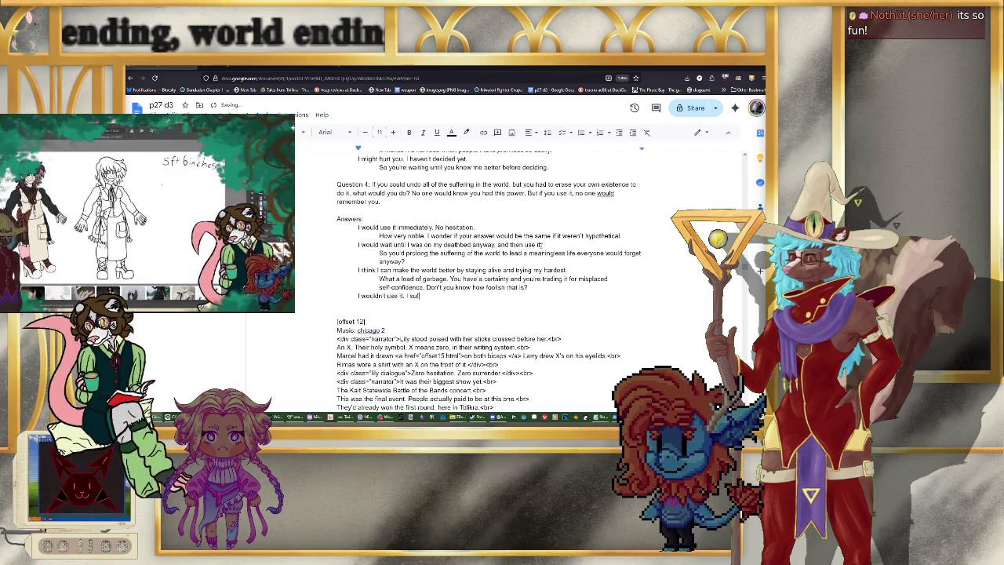
pyautogui.write('d. The world c')
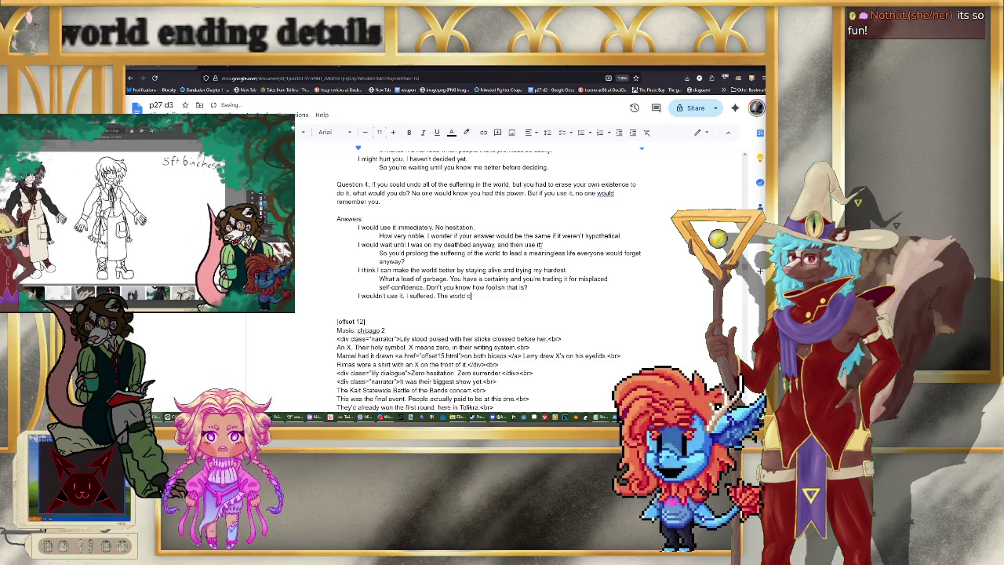
pyautogui.write('an suffer too')
pyautogui.write('.')
pyautogui.press('Return')
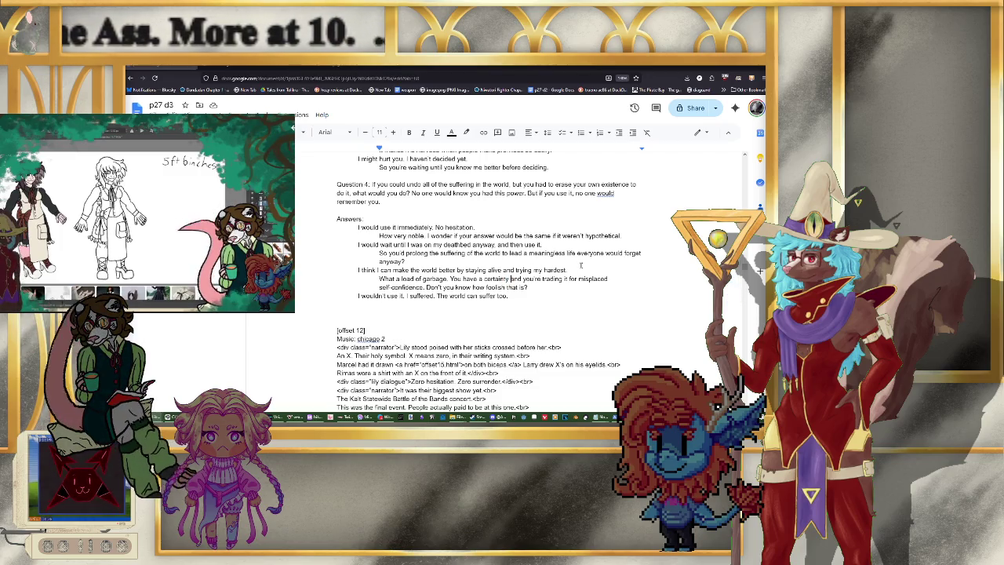
# Step: Insert 'of making the world better,' after 'You have a certainty' in the garbage reply
pyautogui.write('of making them ord')
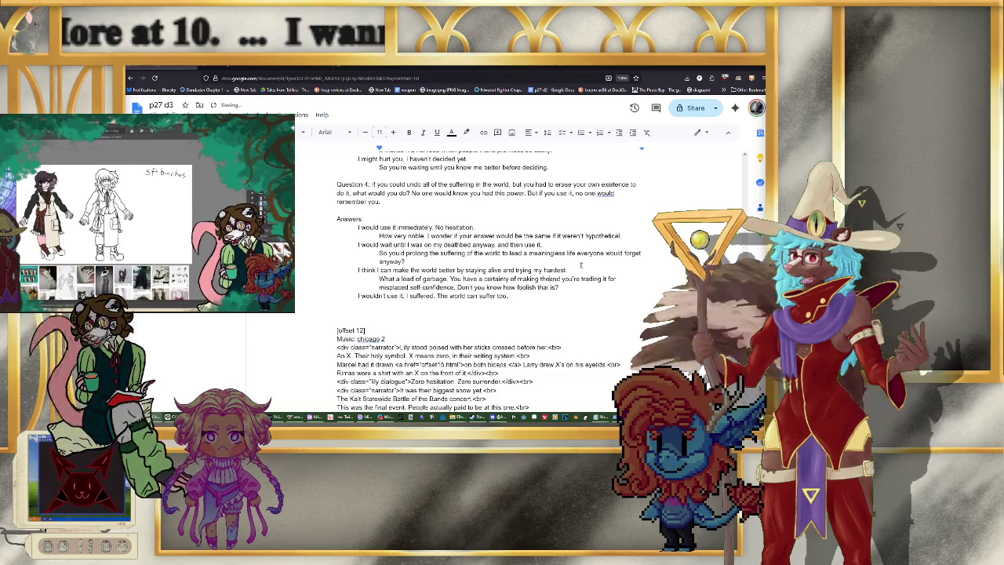
pyautogui.write('ld')
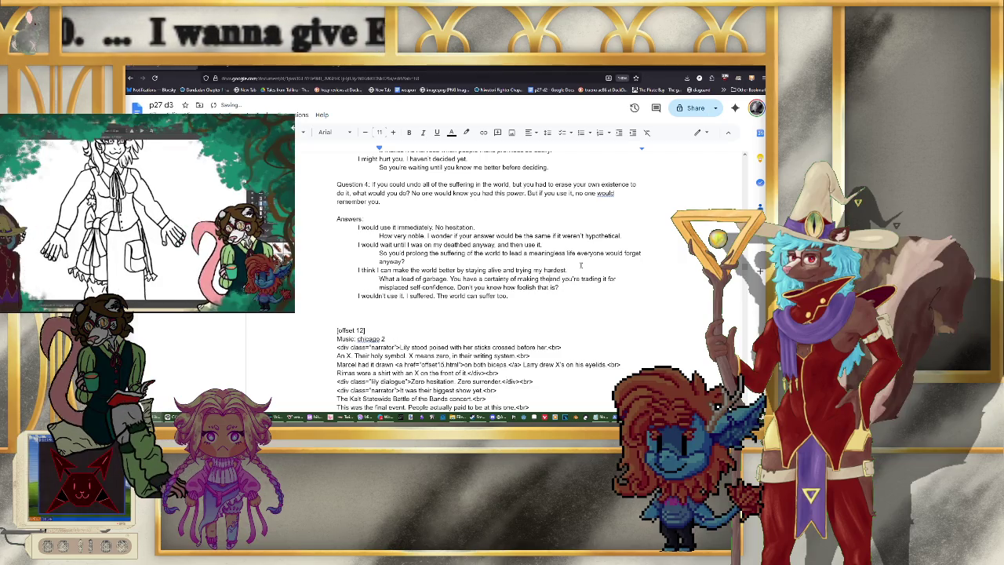
pyautogui.write(' worl')
pyautogui.write('etter,')
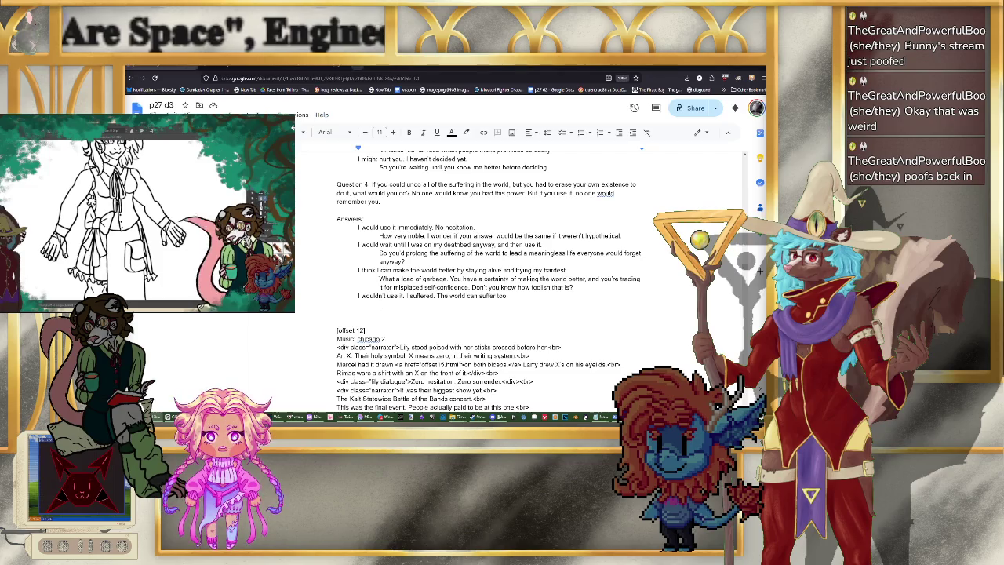
pyautogui.hotkey('ctrl', 't')
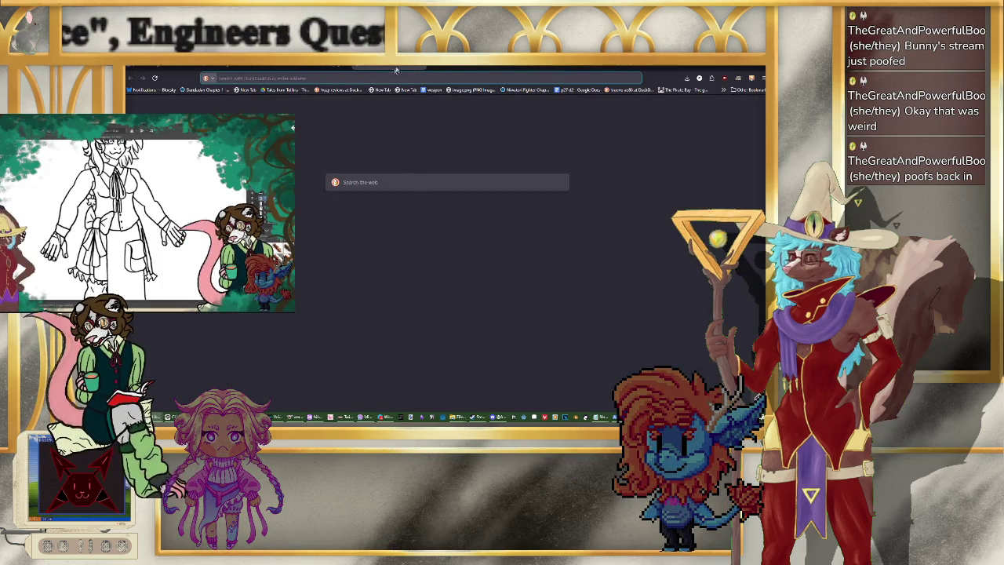
pyautogui.moveTo(365, 79); pyautogui.dragTo(471, 103)
pyautogui.hotkey('ctrl', 'w')
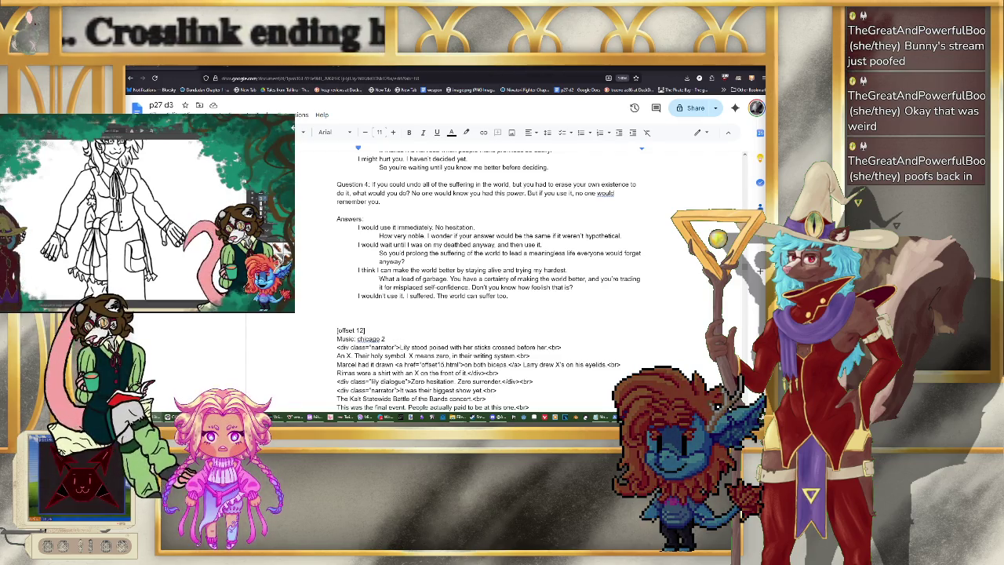
pyautogui.hotkey('ctrl', 'shift', 't')
pyautogui.doubleClick(470, 124)
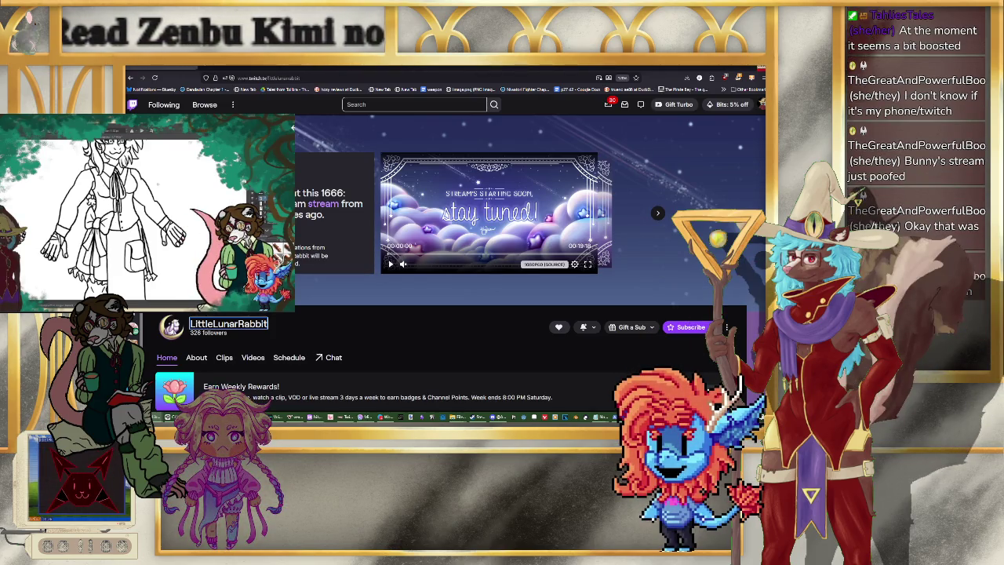
pyautogui.hotkey('ctrl', 'Tab')
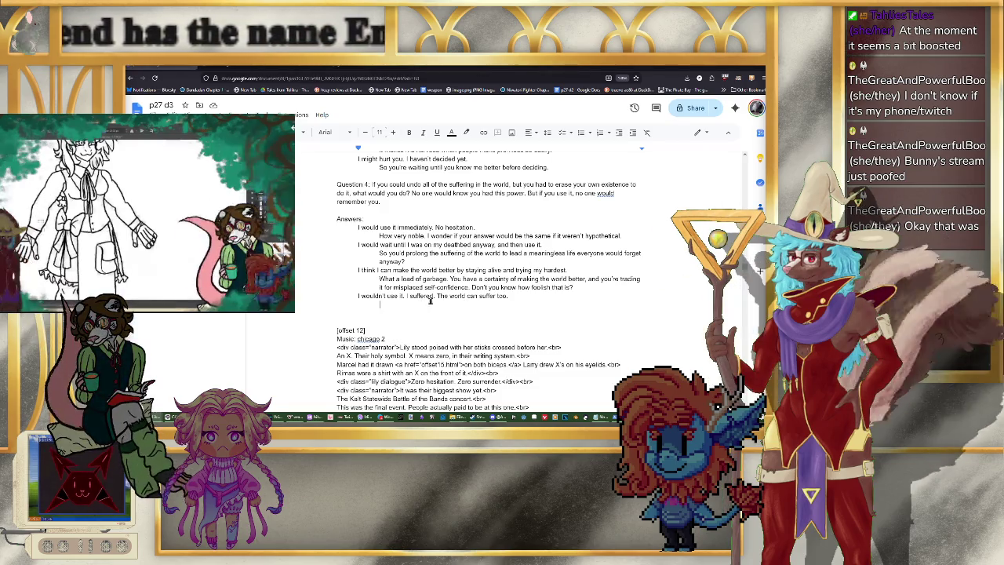
# Step: Write the indented reply 'What an honest answer. Pathetic, sure, but at least you're being realistic.' and start a new line
pyautogui.write('...')
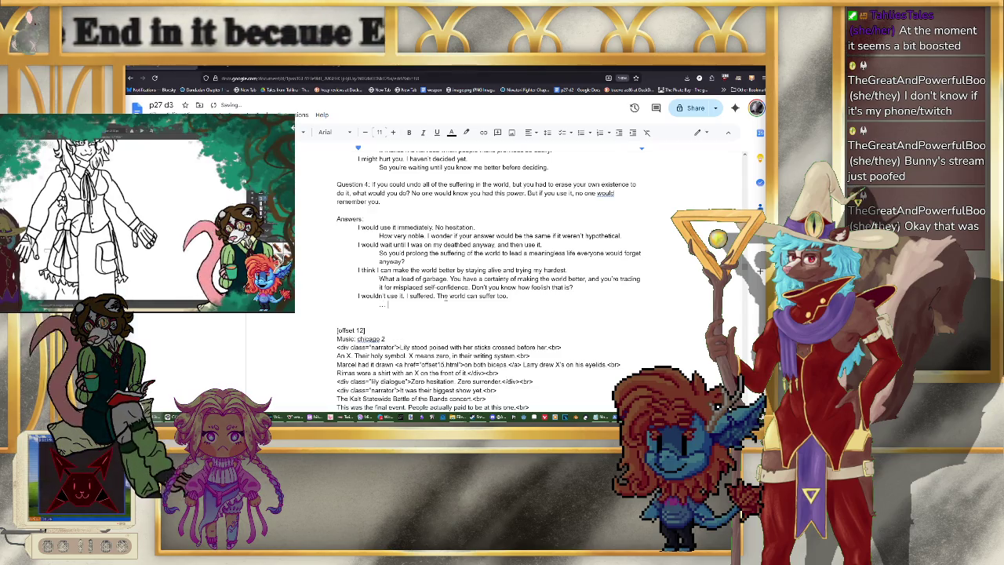
pyautogui.write(' What')
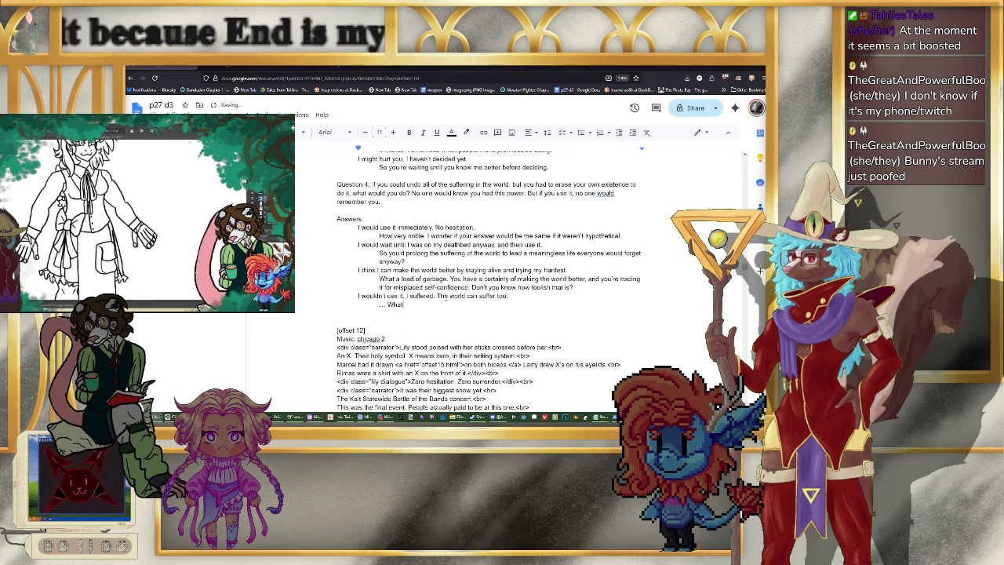
pyautogui.write(' an h')
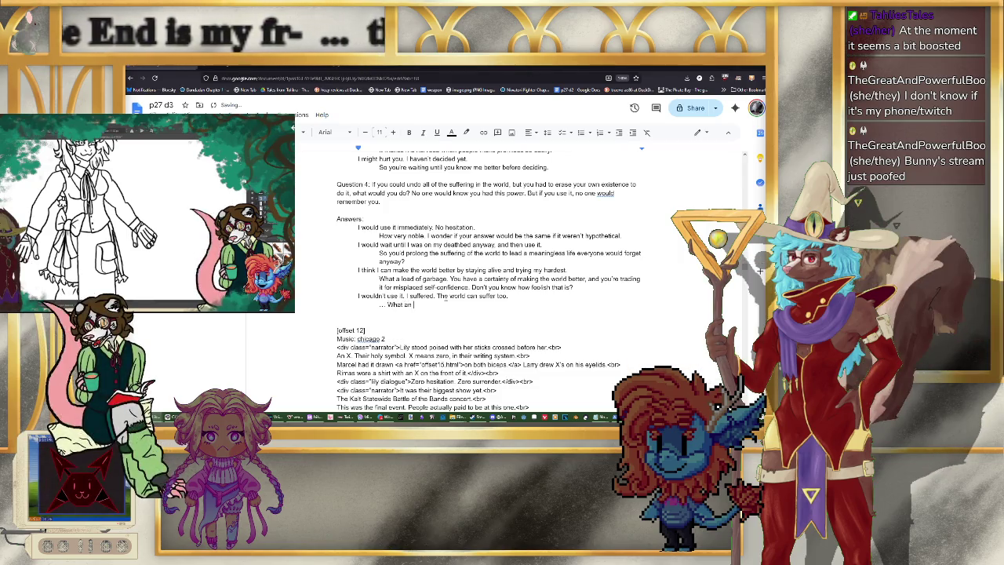
pyautogui.write('onest ans')
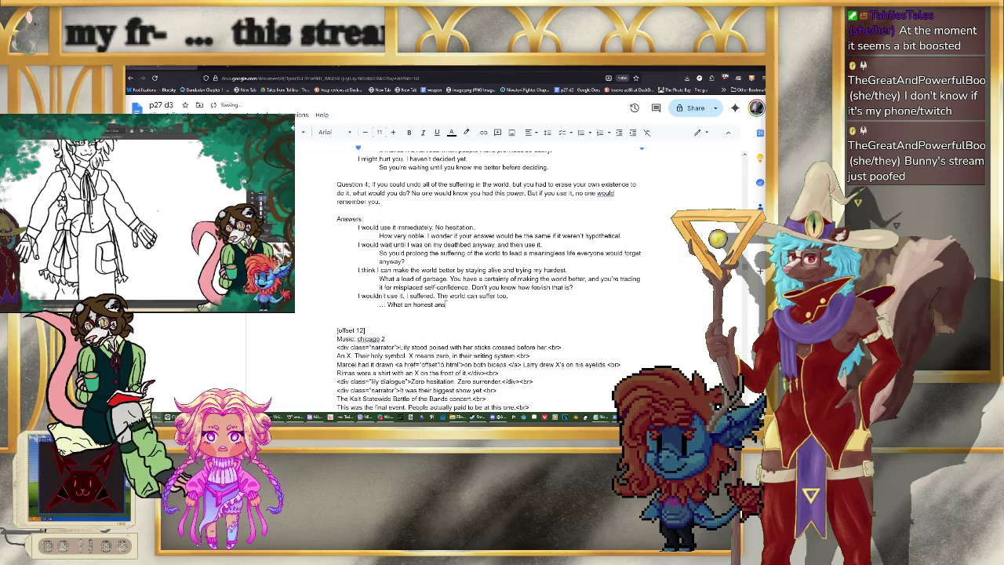
pyautogui.write('wer. Pathetic.')
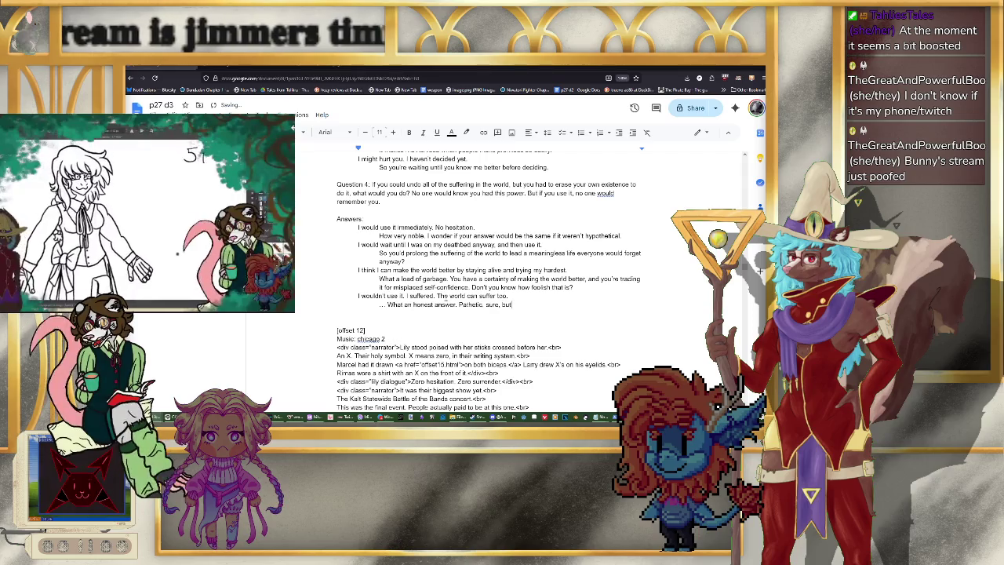
pyautogui.write(' Sure, but at you')
pyautogui.press('BackSpace')
pyautogui.press('BackSpace')
pyautogui.press('BackSpace')
pyautogui.write("least you're being realistic.")
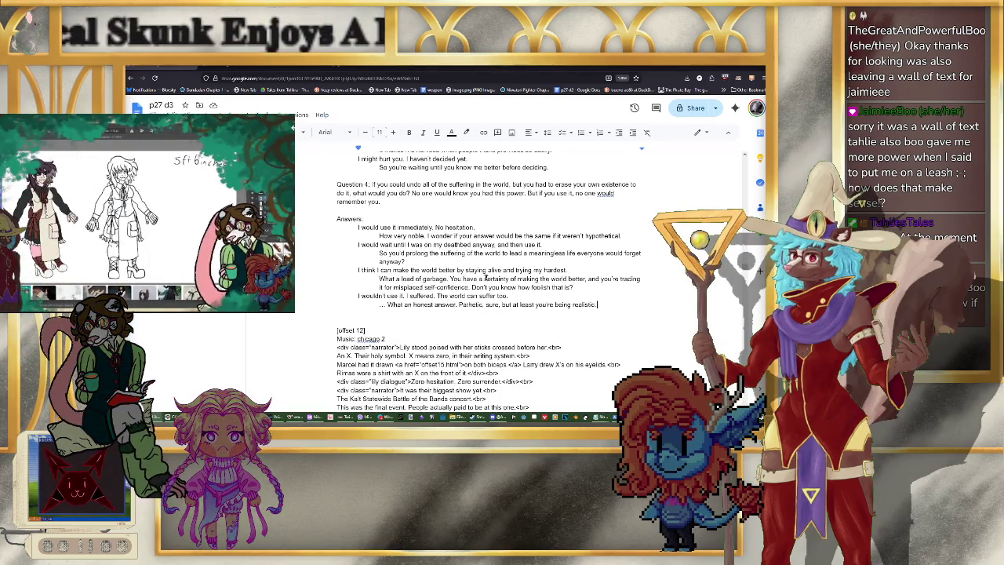
pyautogui.press('BackSpace')
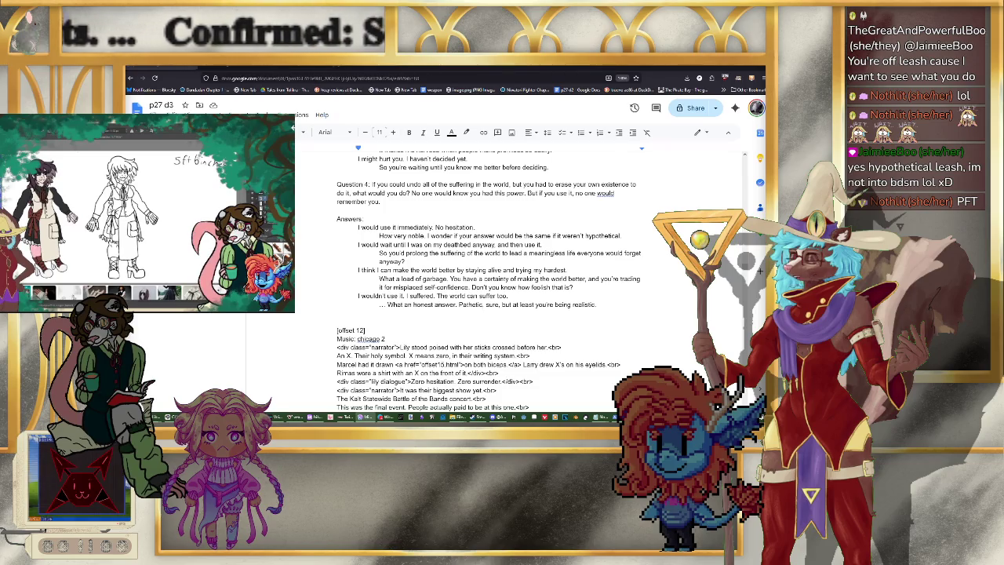
pyautogui.click(603, 305)
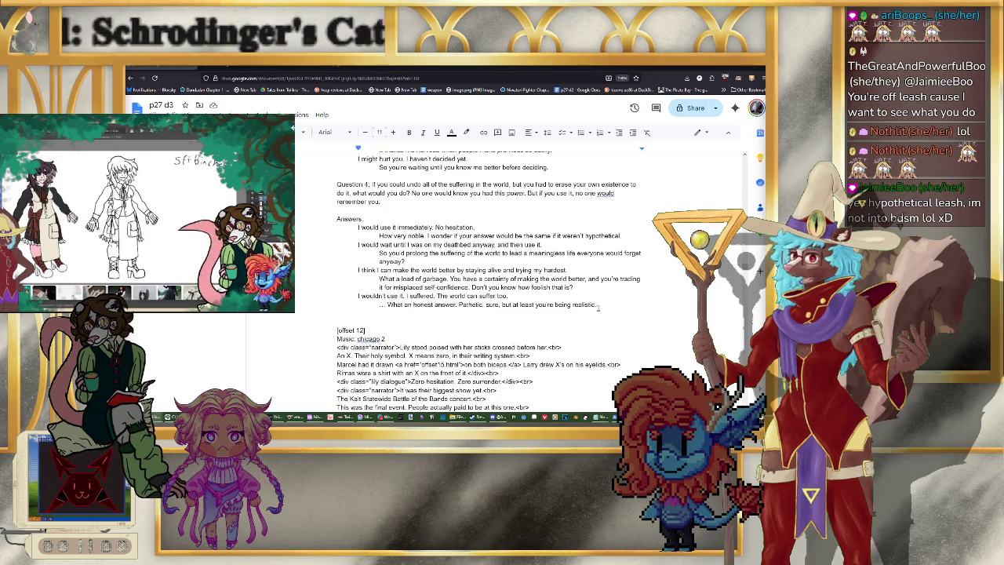
pyautogui.press('Return')
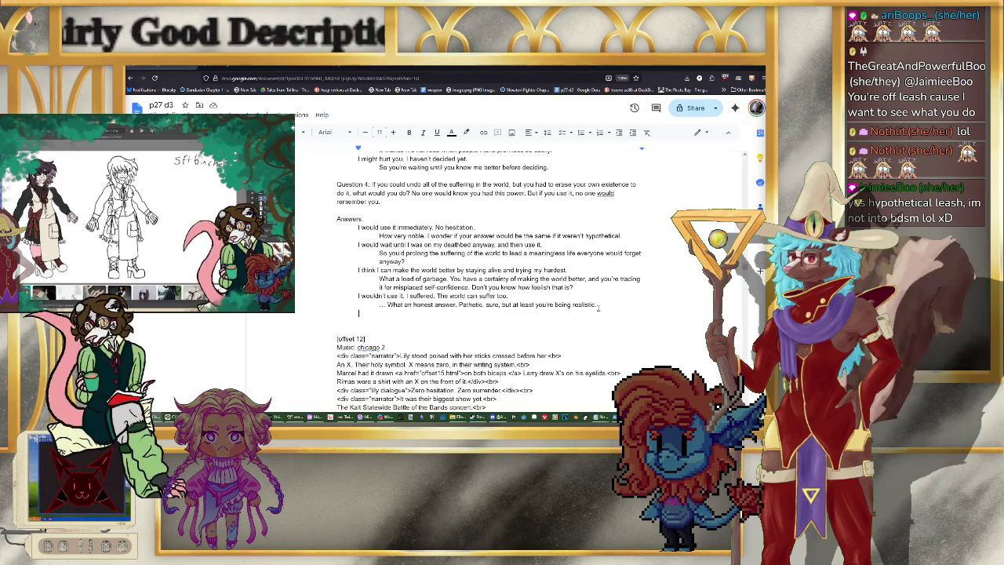
# Step: Add the answer about asking friends before deciding, then begin an indented reply 'So you would still value their opinion…'
pyautogui.write('I')
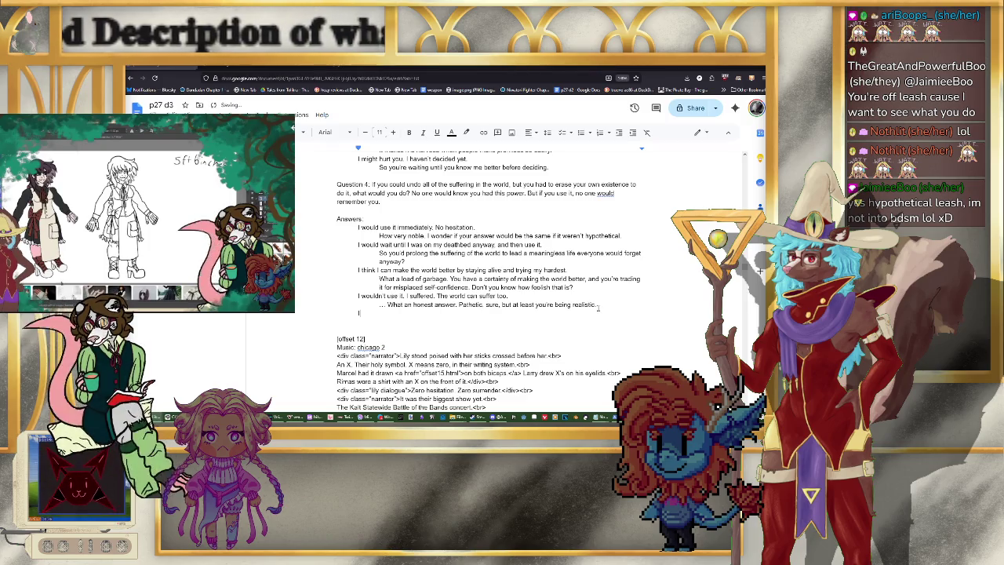
pyautogui.write("'d ask my friends whether I should use it, and th")
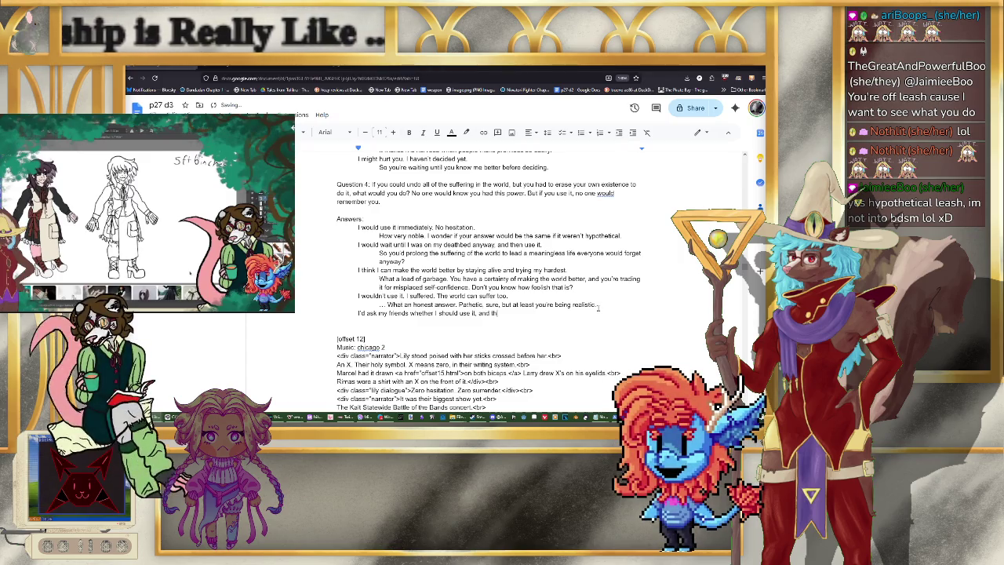
pyautogui.write('en make ')
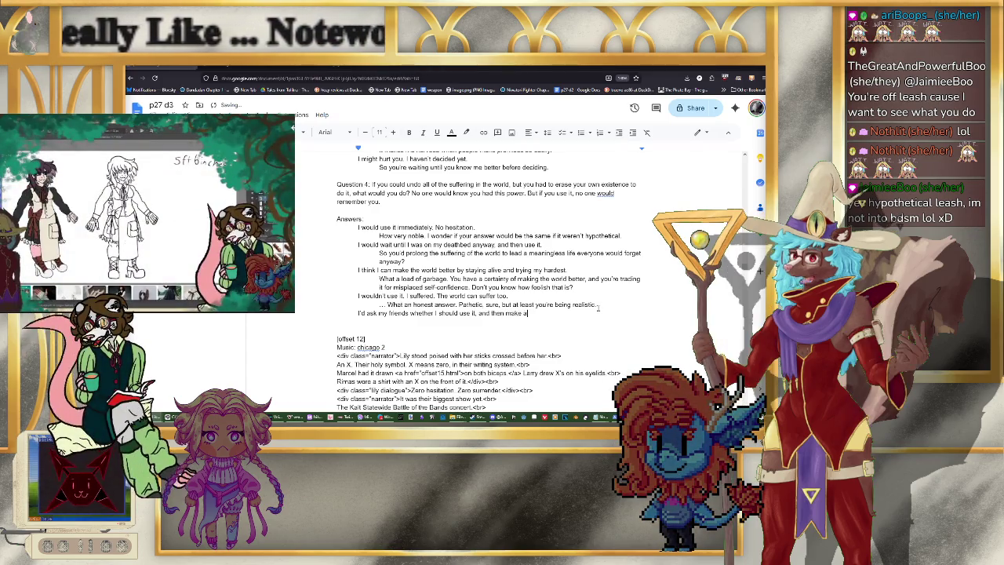
pyautogui.write('a decision.')
pyautogui.press('Return')
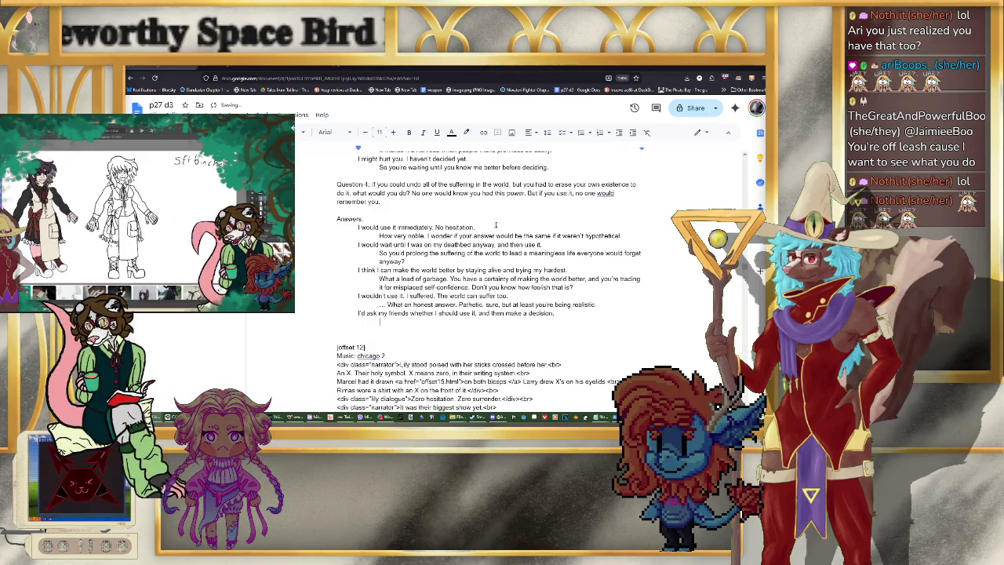
pyautogui.press('Tab')
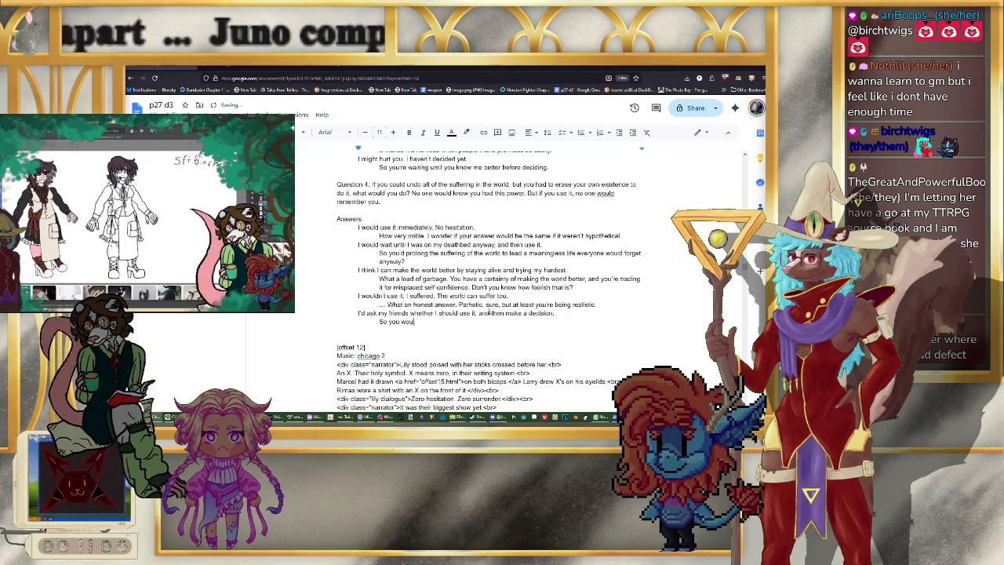
pyautogui.write('d still y')
pyautogui.write('heir opinion even if they ')
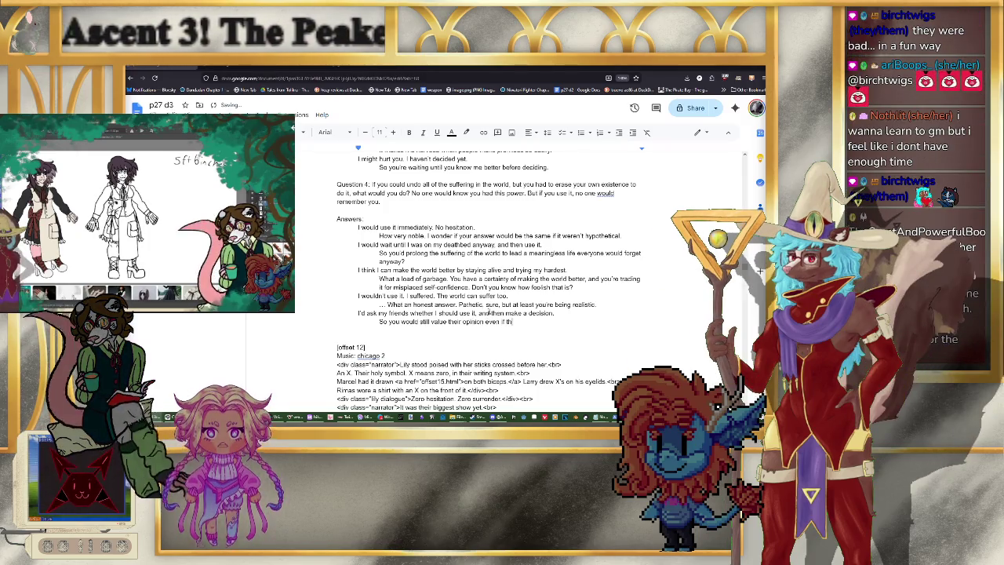
pyautogui.write('forgot you')
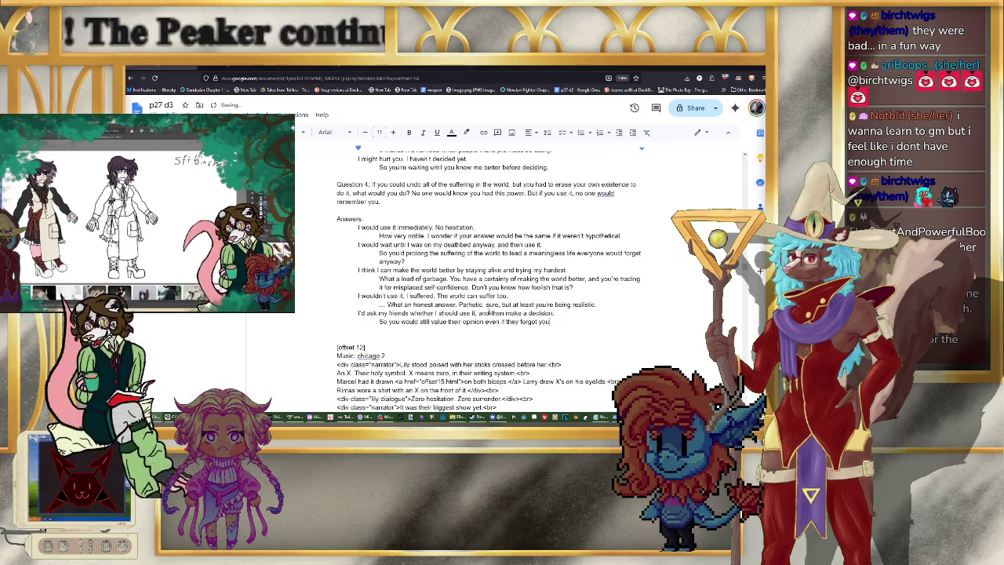
pyautogui.write(' afterward? ')
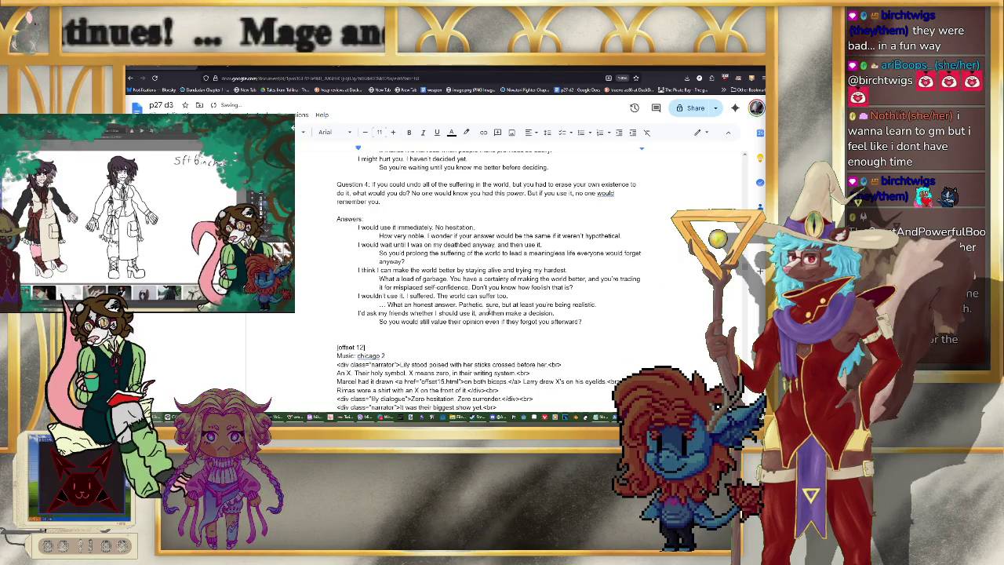
pyautogui.write(' I can')
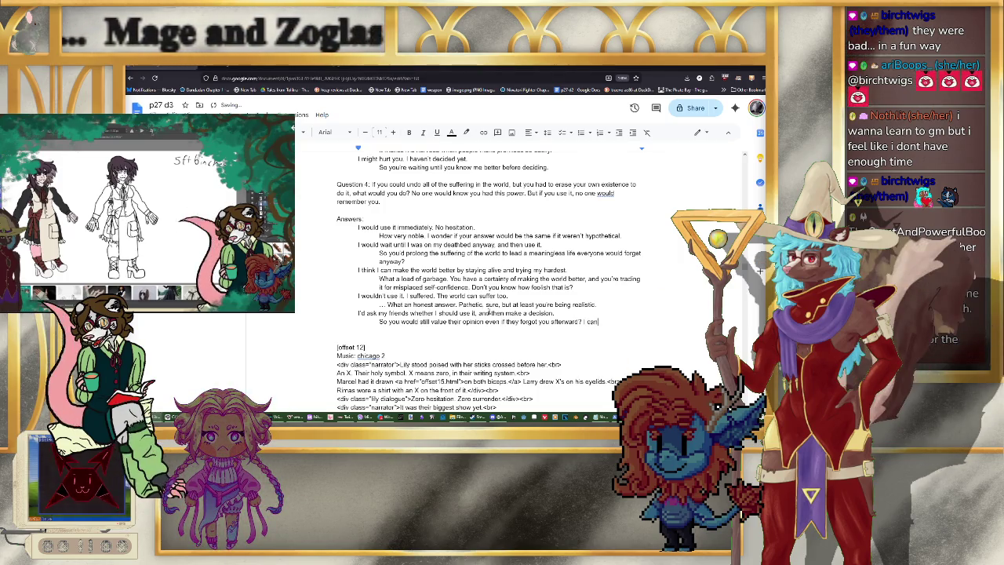
pyautogui.write('help but admire that.')
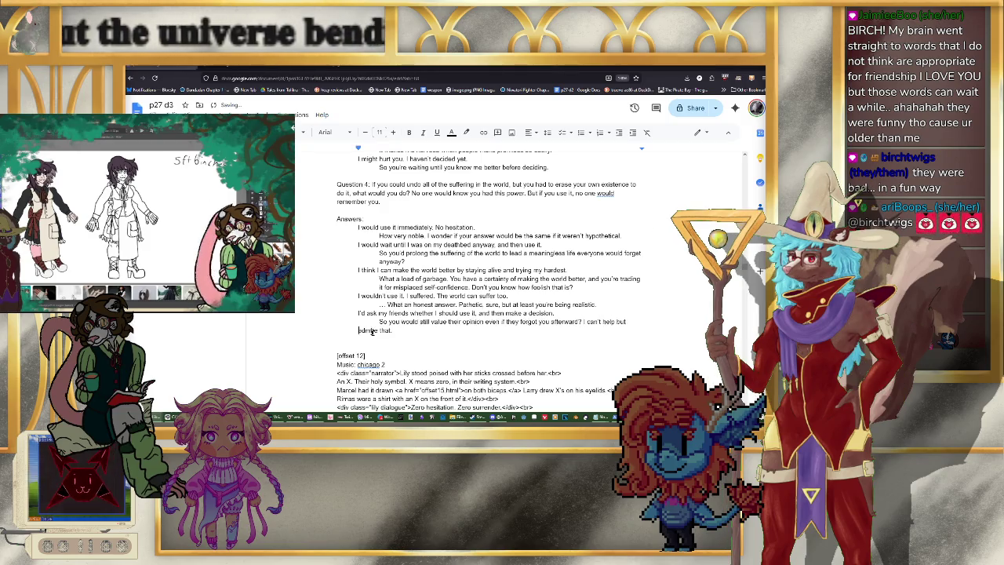
# Step: Finish the friends reply with 'I can't help but admire that.' and match its indent to the other replies
pyautogui.click(379, 322)
pyautogui.press('Tab')
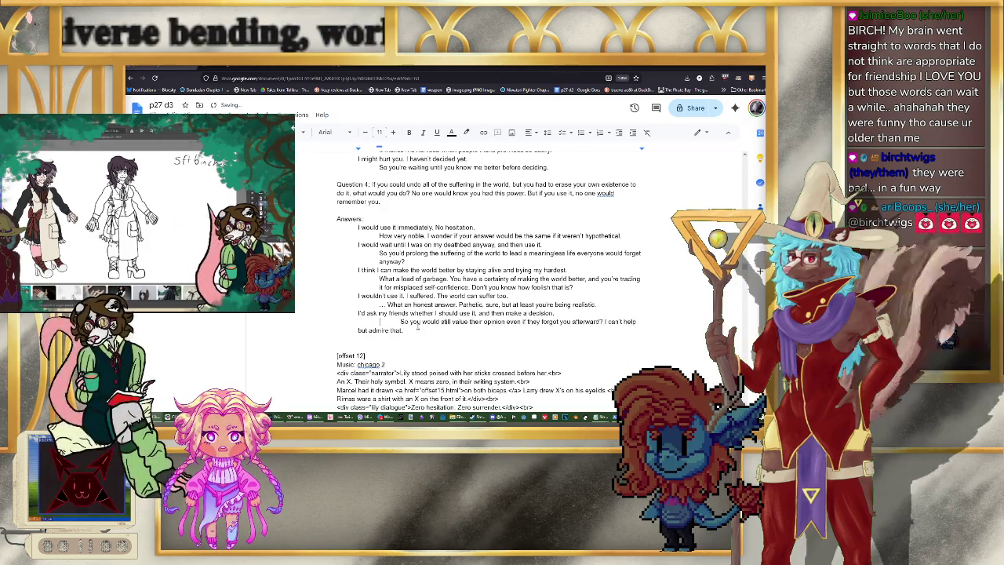
pyautogui.press('Tab')
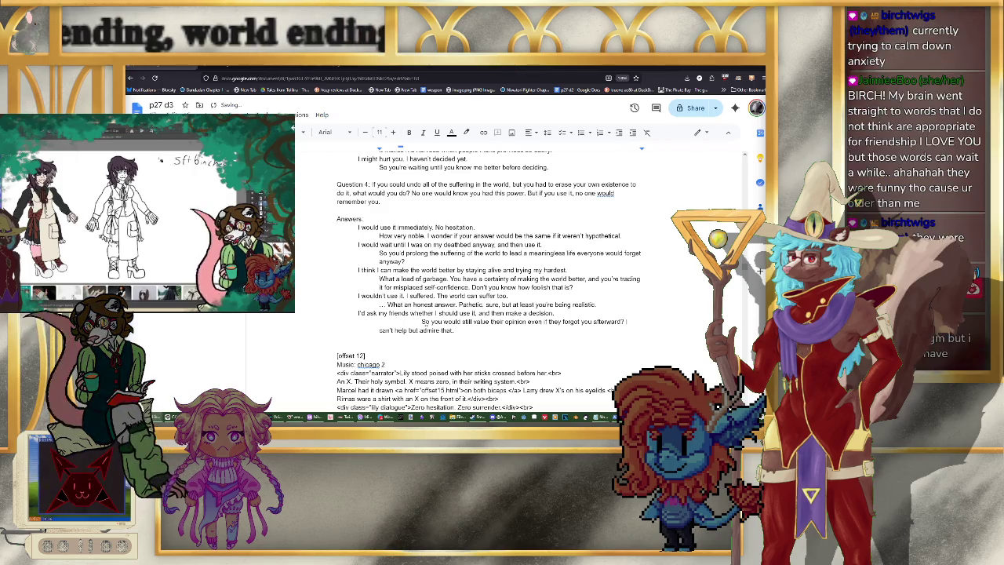
pyautogui.press('BackSpace')
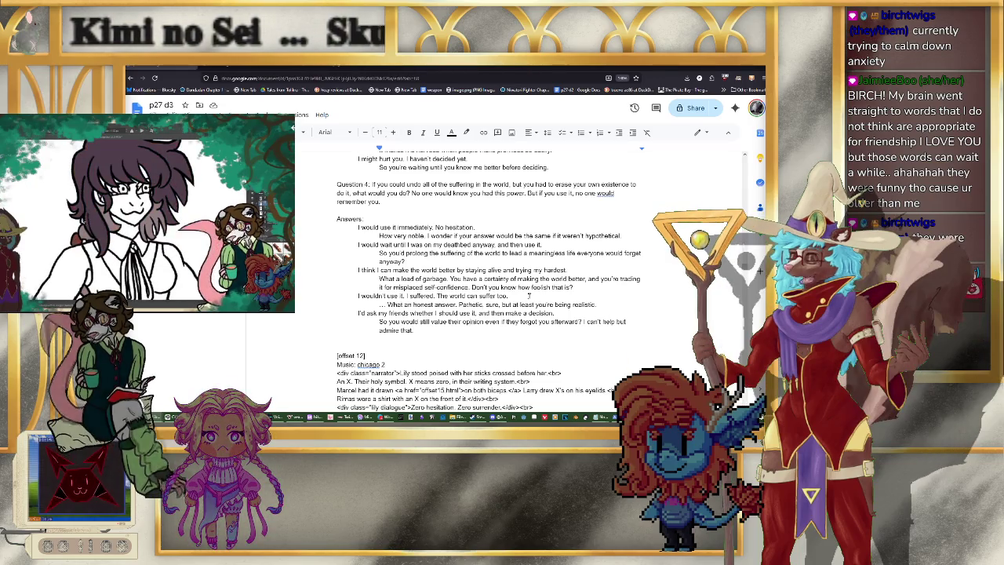
pyautogui.scroll(1, 487, 274)
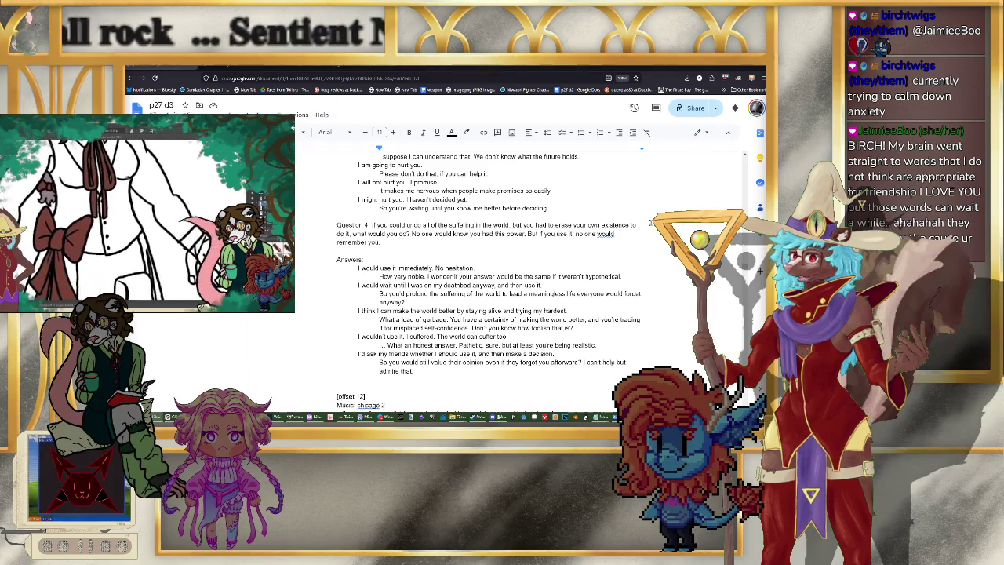
pyautogui.scroll(1, 650, 222)
pyautogui.scroll(-3, 650, 225)
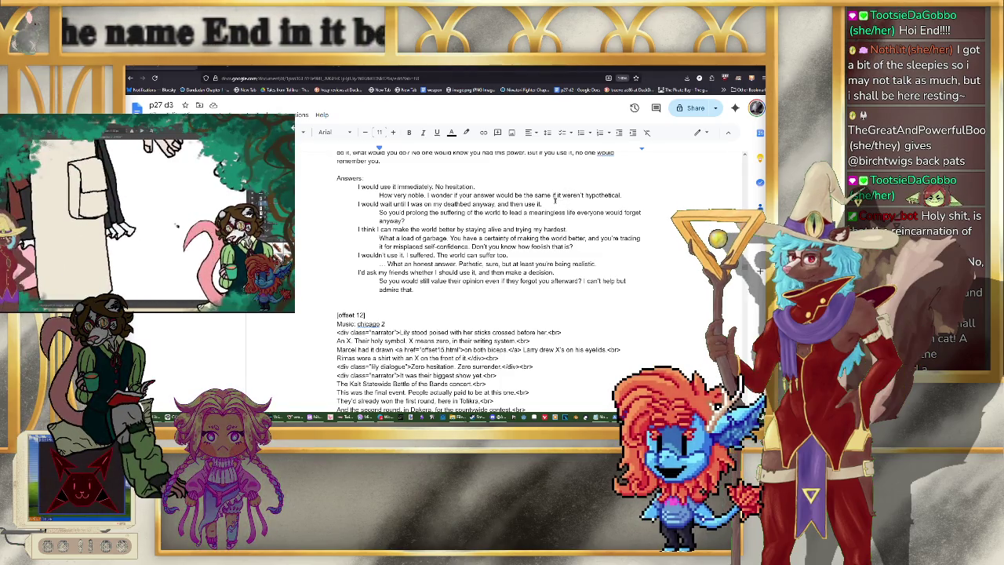
# Step: Review the Question 4 answers and add a blank line below the last reply
pyautogui.scroll(1, 553, 201)
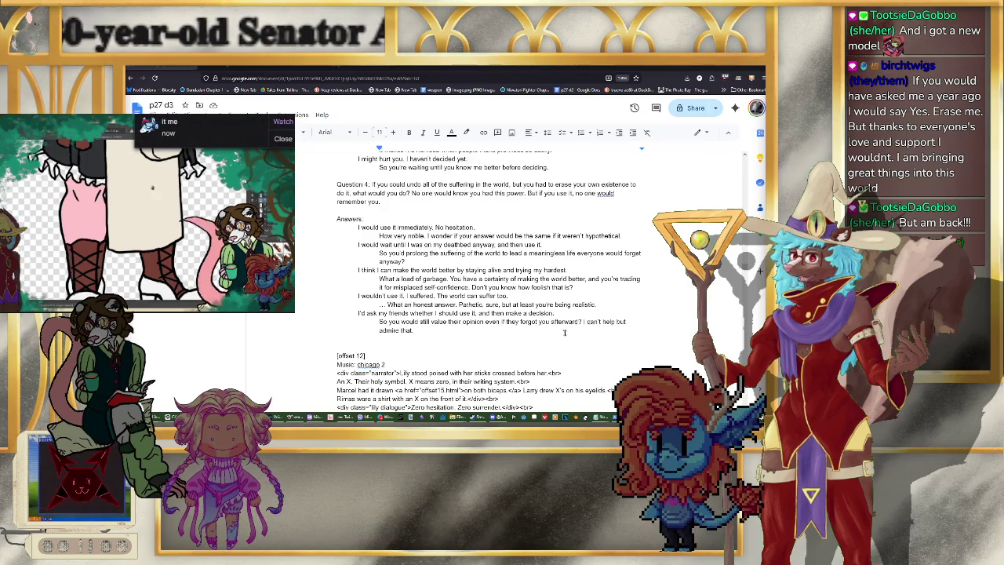
pyautogui.scroll(1, 561, 334)
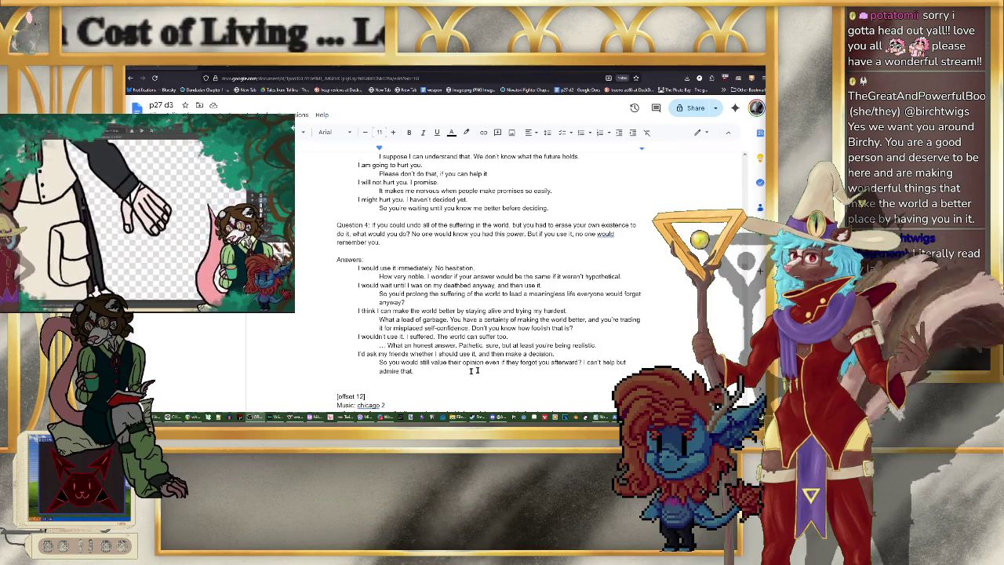
pyautogui.press('Return')
pyautogui.press('Return')
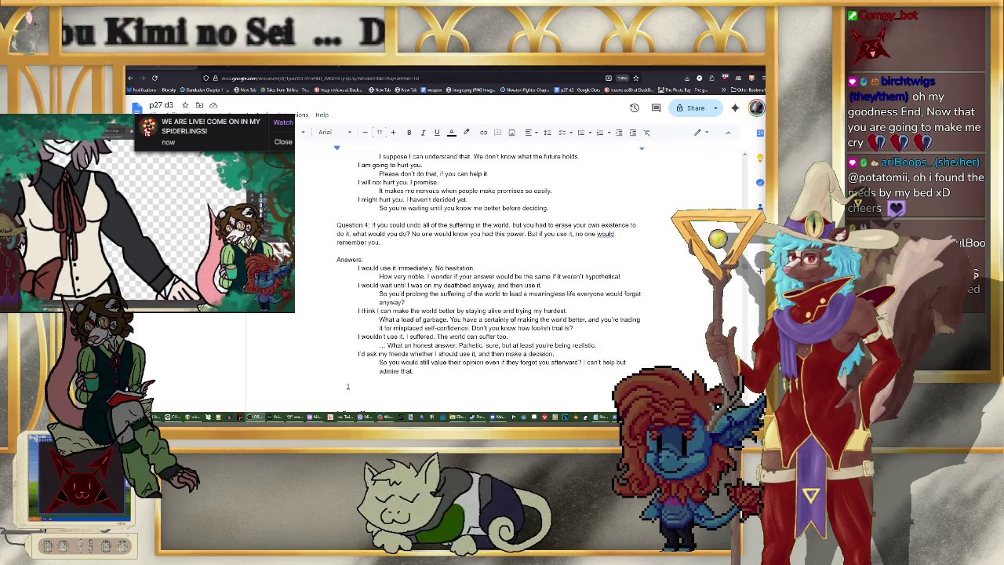
# Step: Add a 'Question 5:' heading below the Question 4 replies, with blank lines beneath it
pyautogui.scroll(-2, 374, 337)
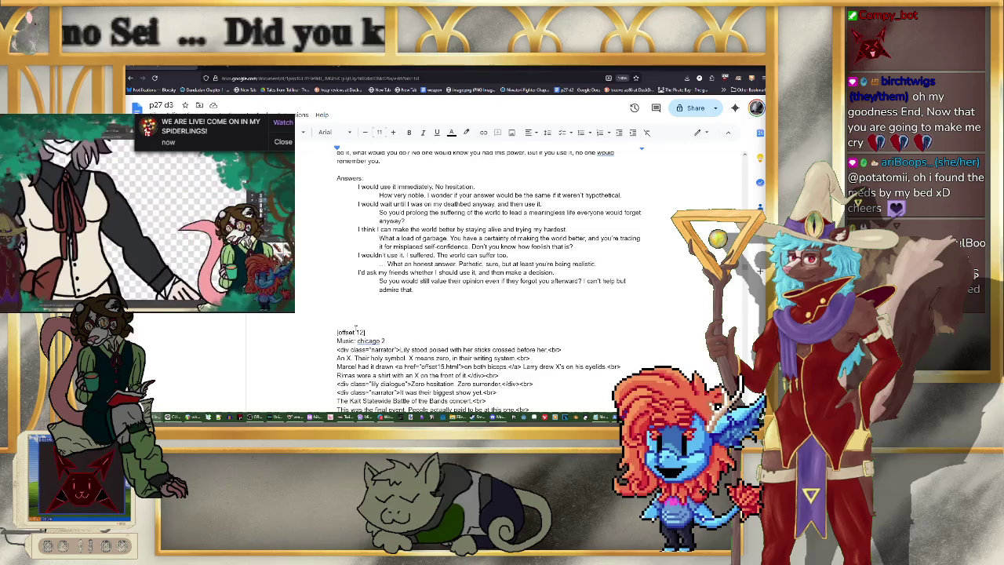
pyautogui.write('Question 4')
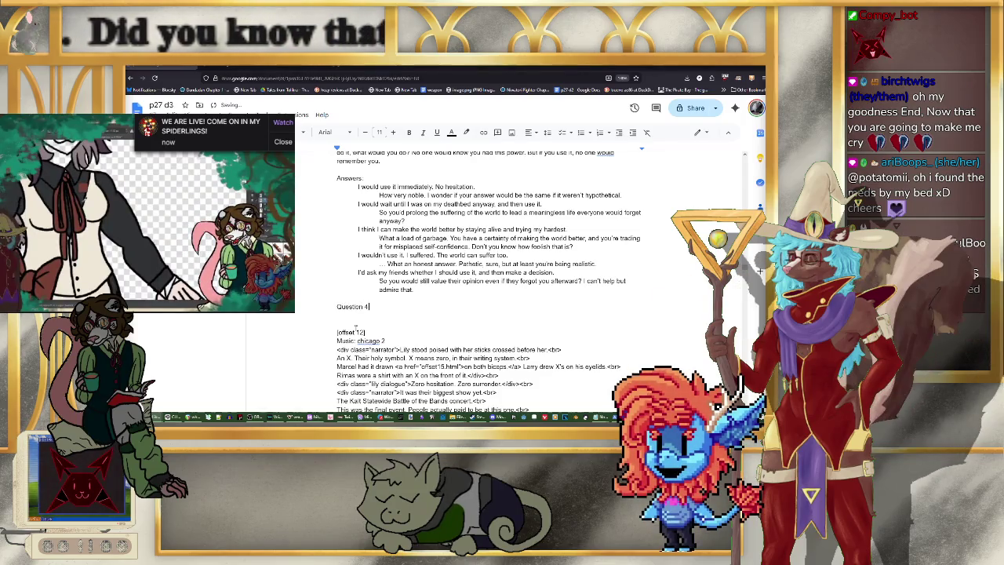
pyautogui.write('5:')
pyautogui.press('Return')
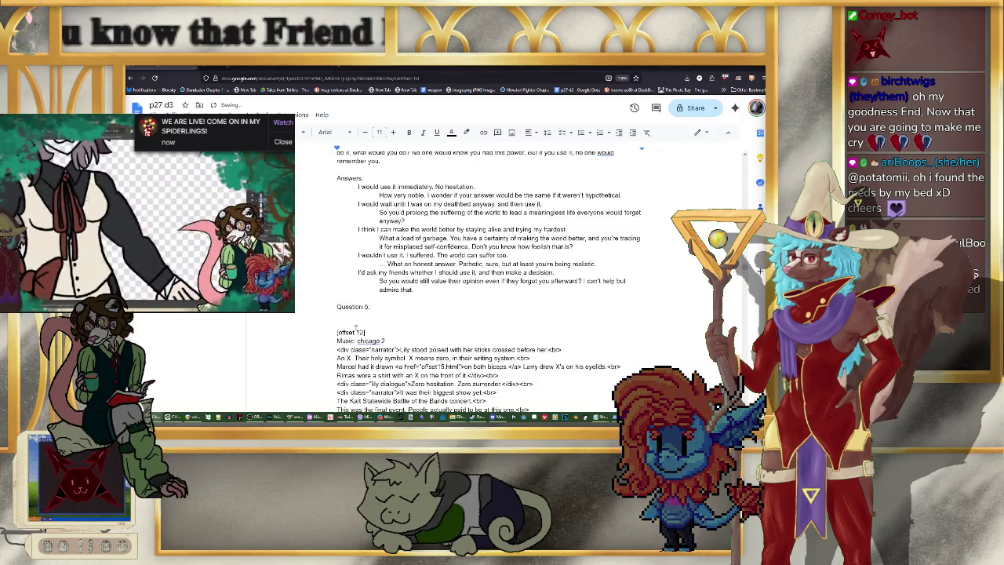
pyautogui.press('Return')
pyautogui.press('Return')
pyautogui.press('Up')
pyautogui.press('Up')
pyautogui.press('Up')
pyautogui.press('End')
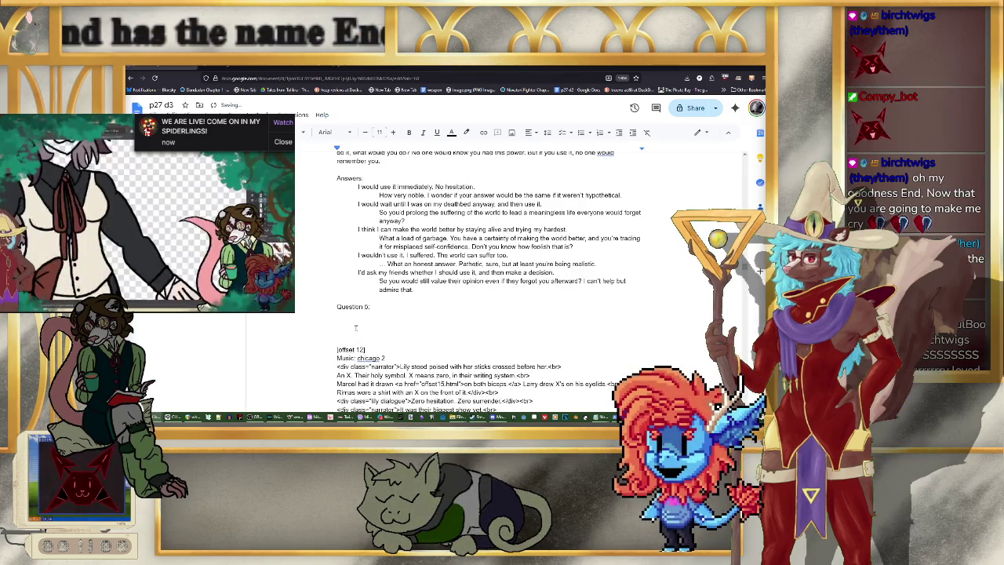
pyautogui.press('Down')
pyautogui.scroll(1, 337, 307)
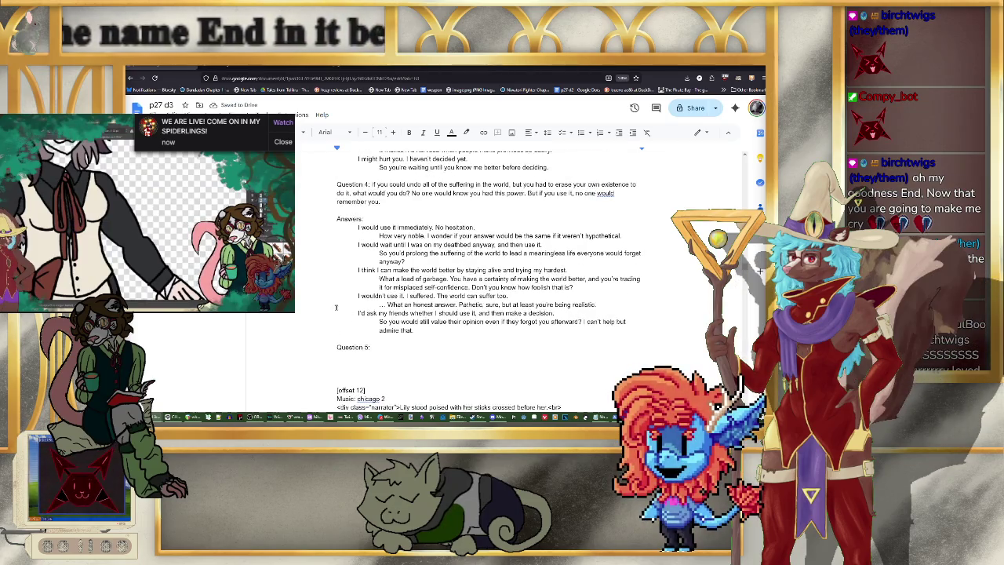
pyautogui.click(392, 346)
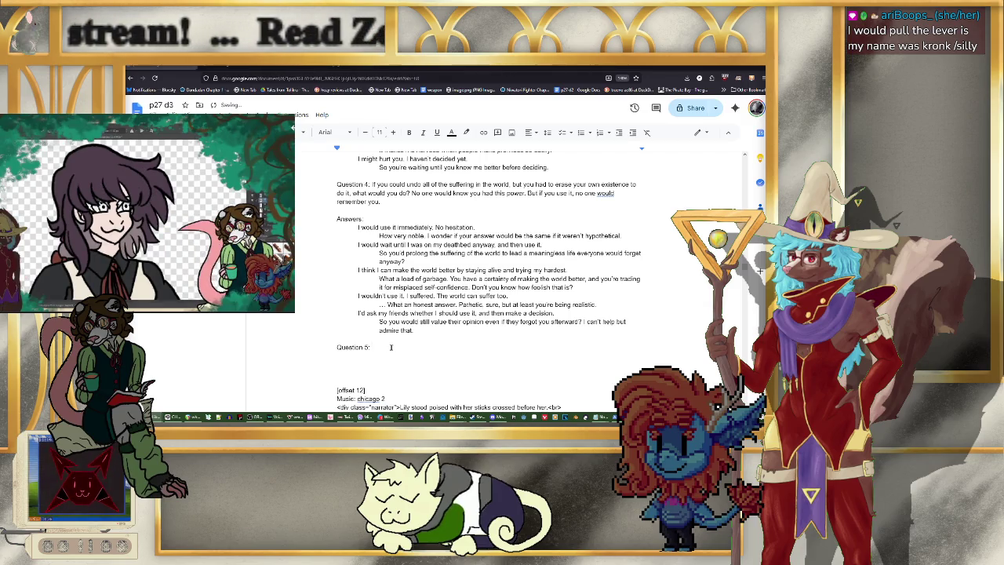
# Step: Write the Question 5 mineshaft dilemma: ten trapped, five as elevator counterweight, 'Would you pull the lever?'
pyautogui.scroll(-2, 464, 286)
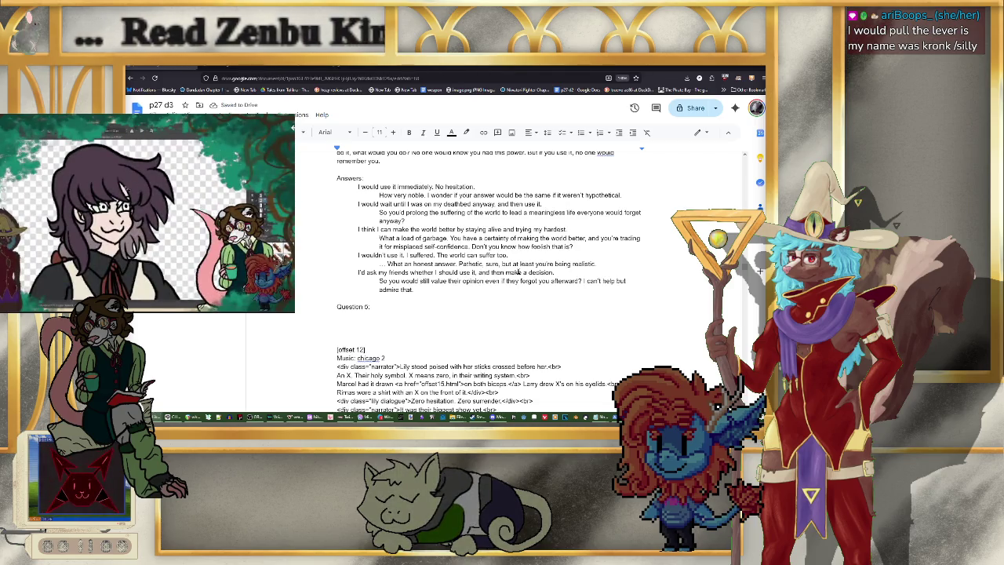
pyautogui.write('LK')
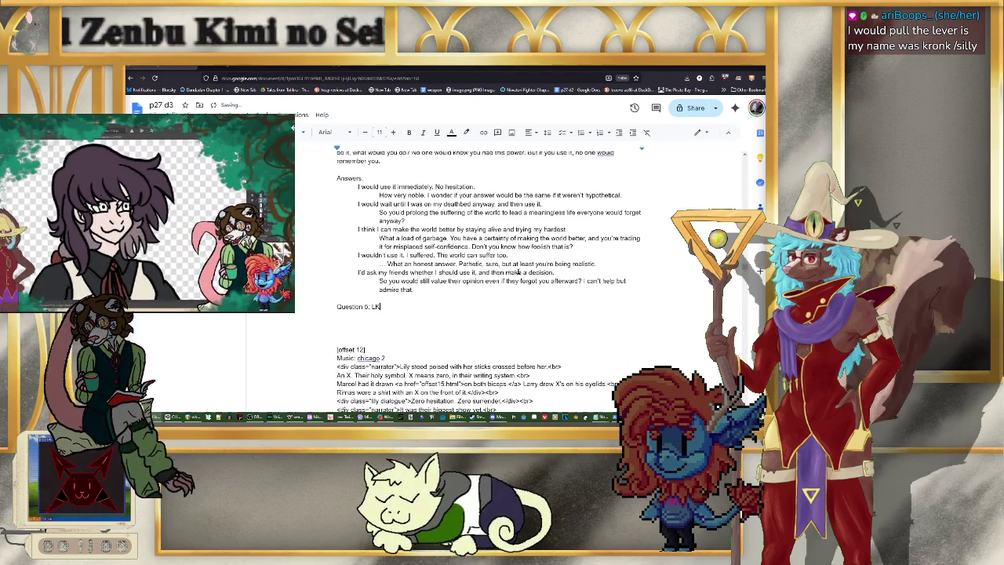
pyautogui.press('BackSpace')
pyautogui.write("et's say there were ten peo")
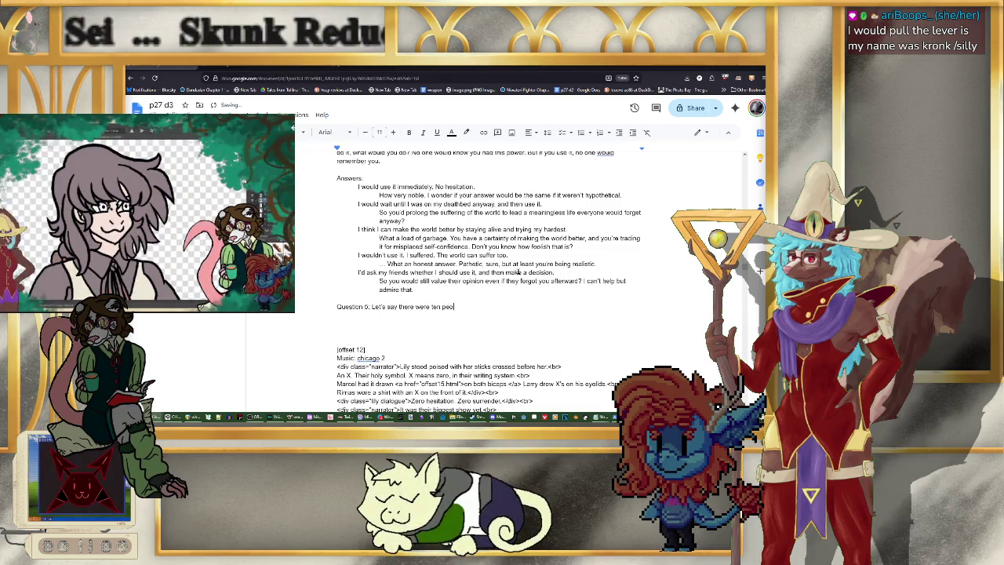
pyautogui.write('ple trap')
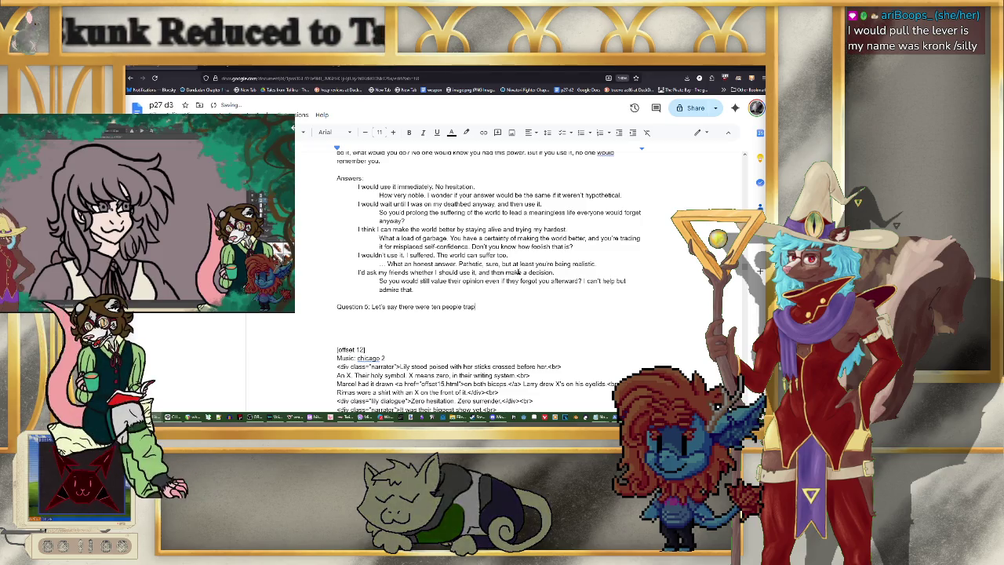
pyautogui.write('ped in a coalapsing min')
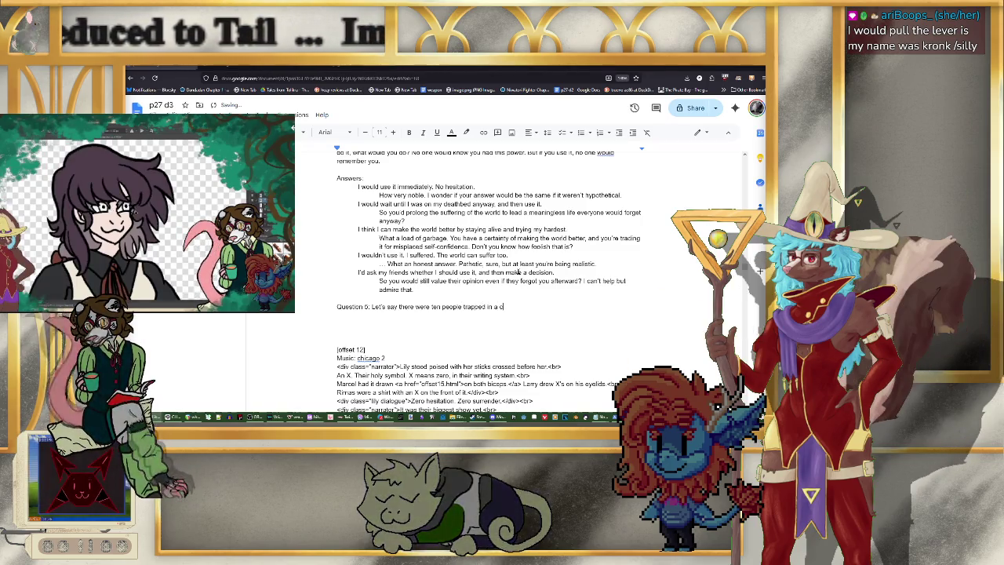
pyautogui.write('esha')
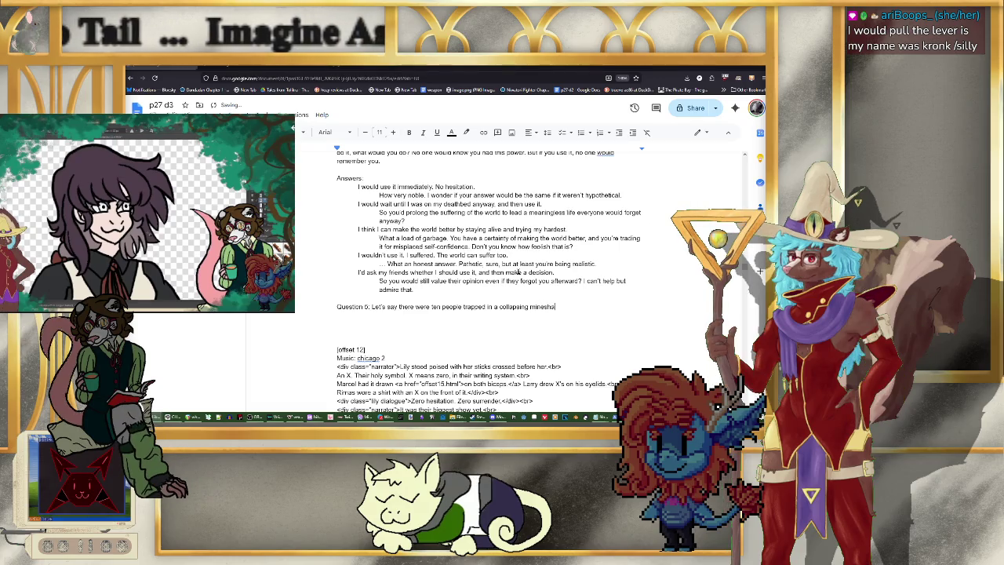
pyautogui.write('ft.')
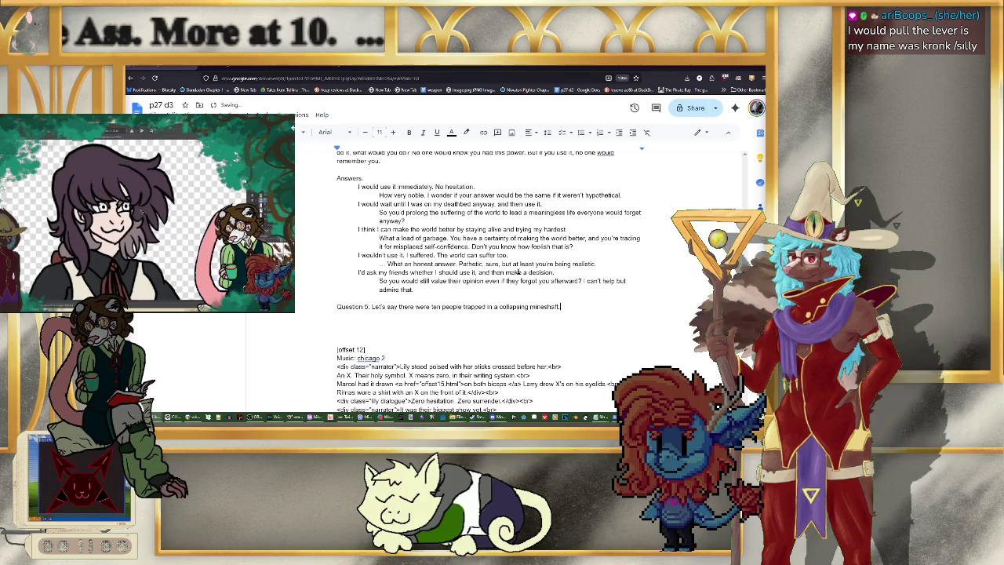
pyautogui.write('There')
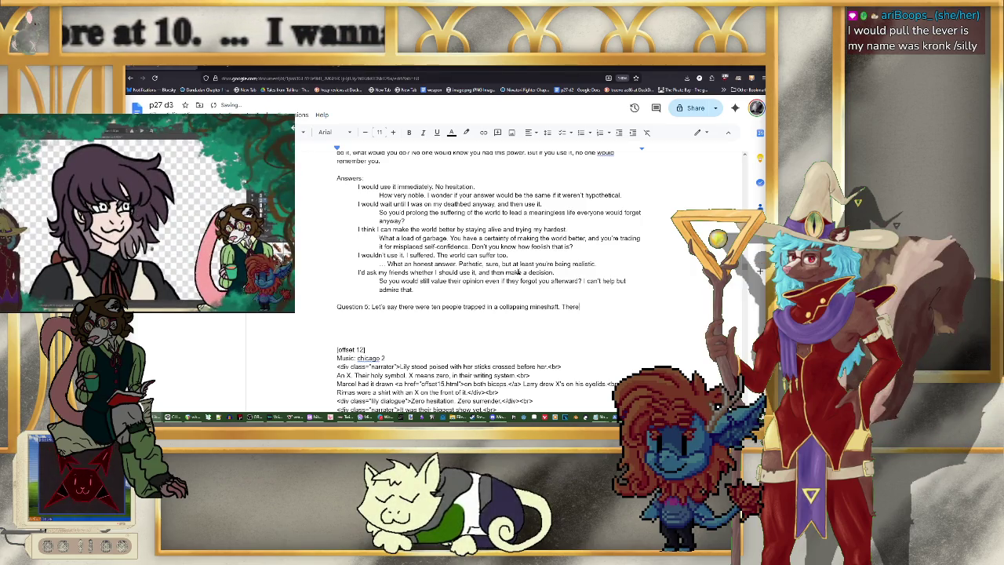
pyautogui.write('vator')
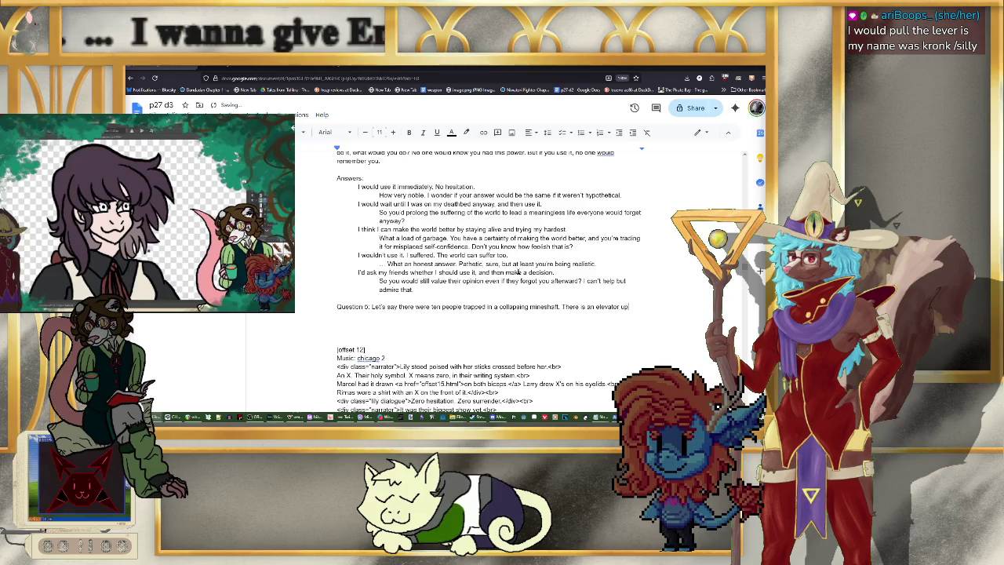
pyautogui.write(' up')
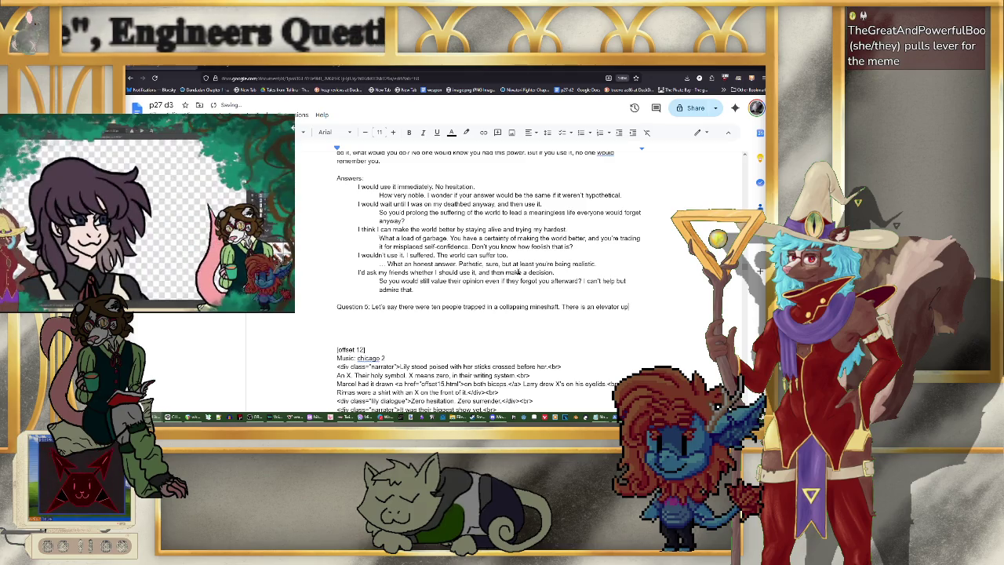
pyautogui.write('which can')
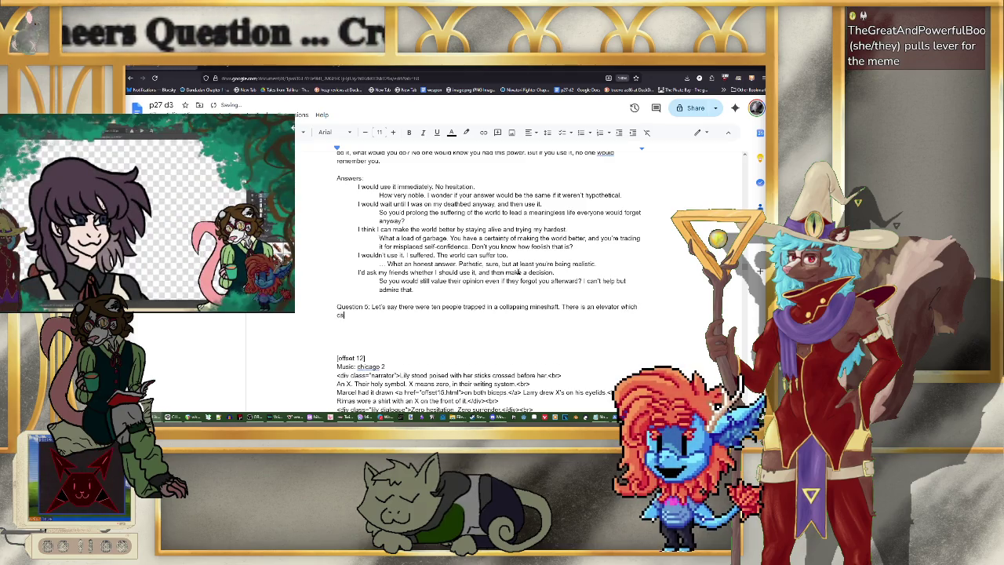
pyautogui.write(' pull')
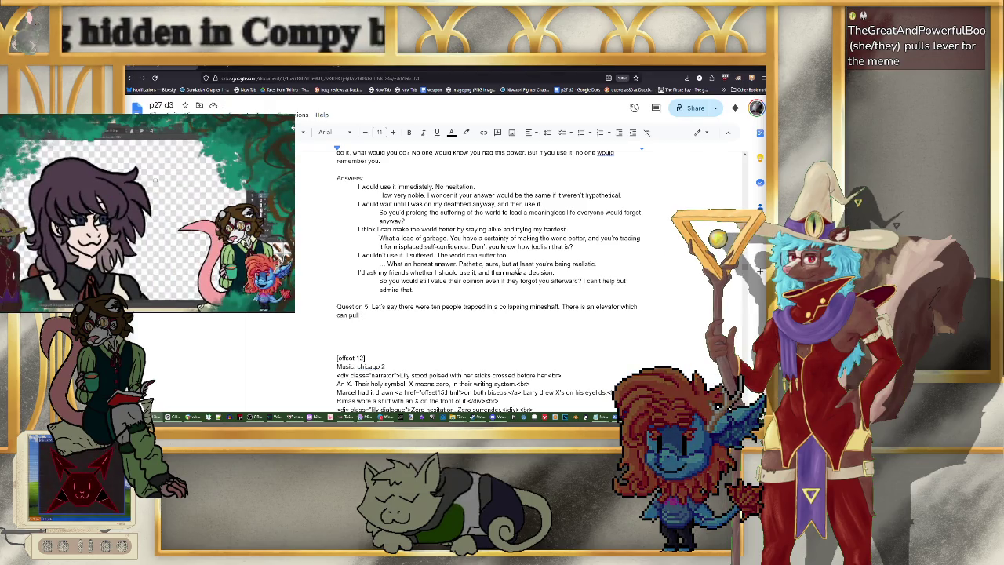
pyautogui.write('them ')
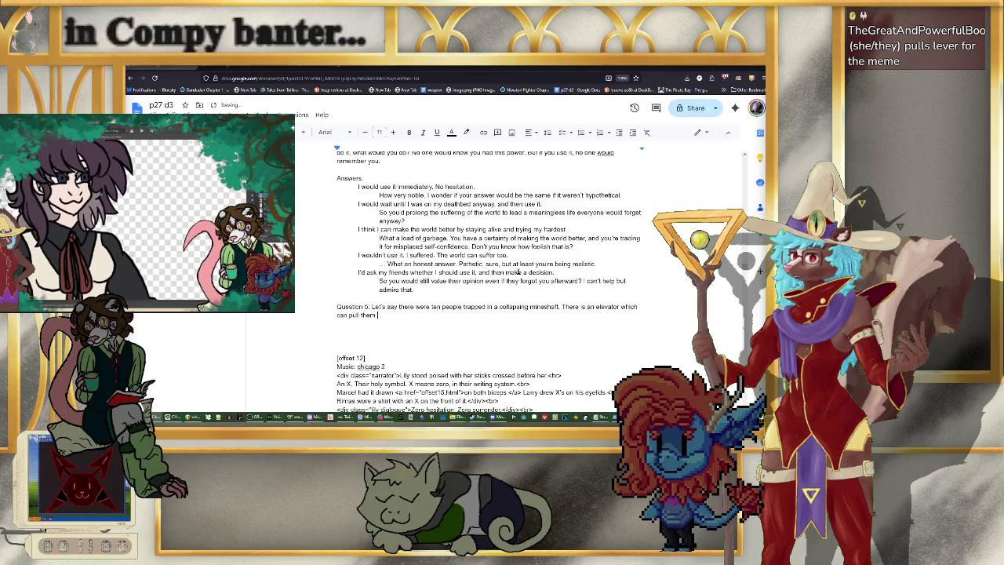
pyautogui.write('up, saving them. B')
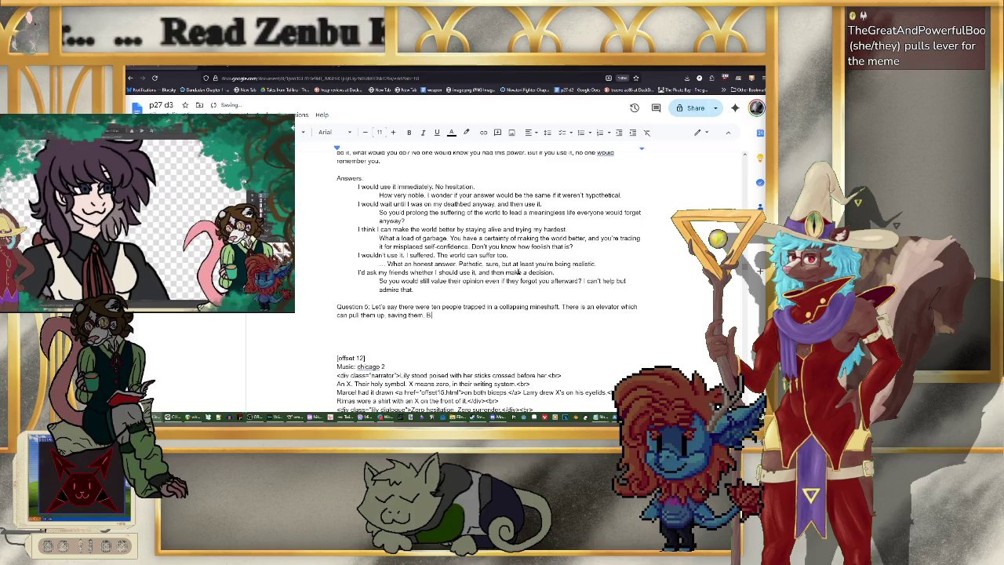
pyautogui.write('ut fi')
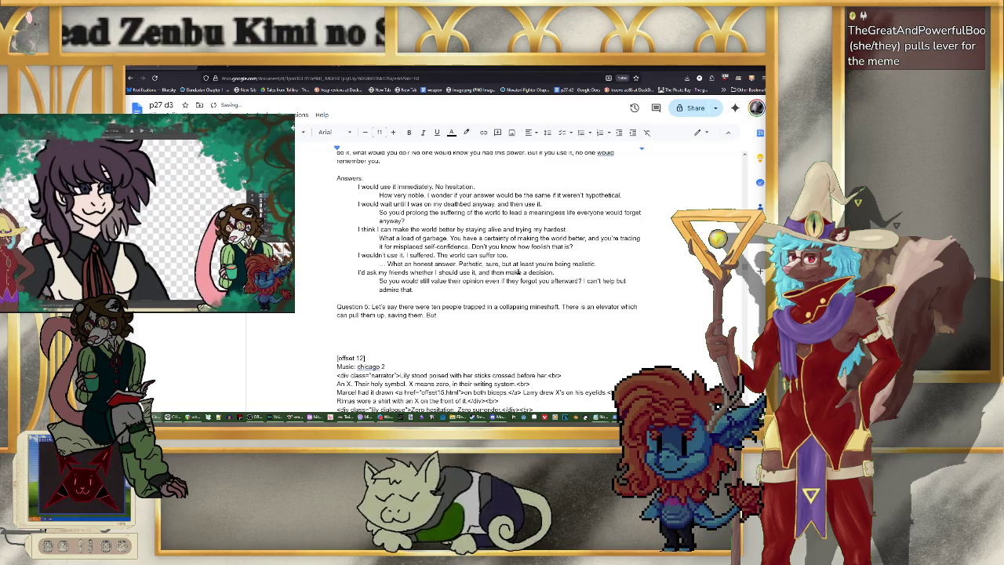
pyautogui.write('ve people have to go down')
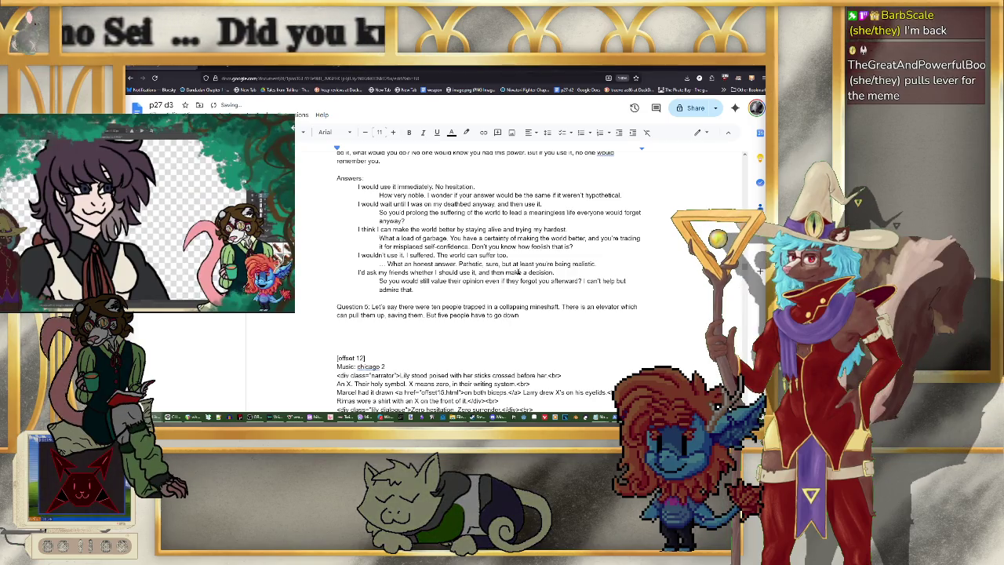
pyautogui.write(' to serve ')
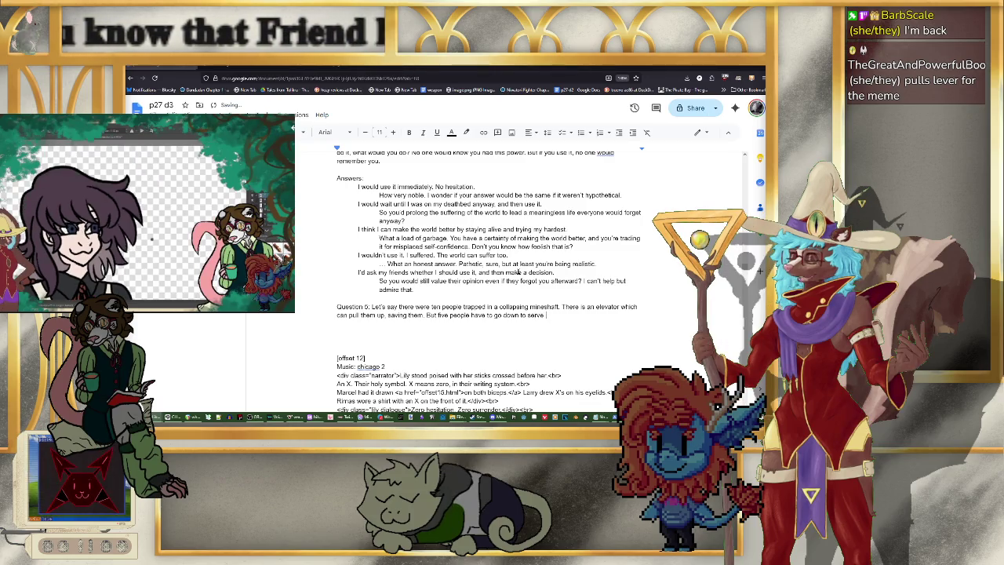
pyautogui.write('as a count')
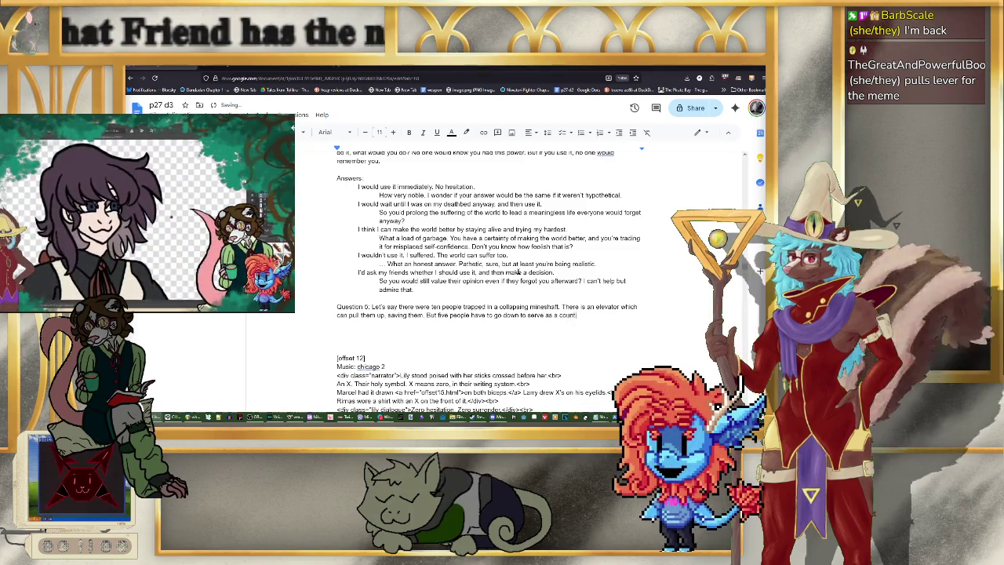
pyautogui.write('erweight. ')
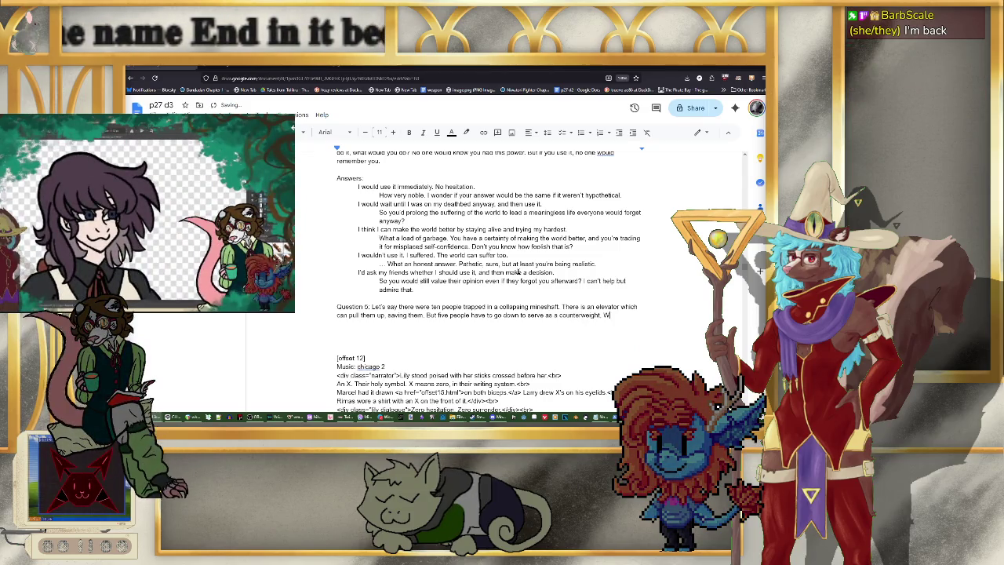
pyautogui.write('Would you pull the lever')
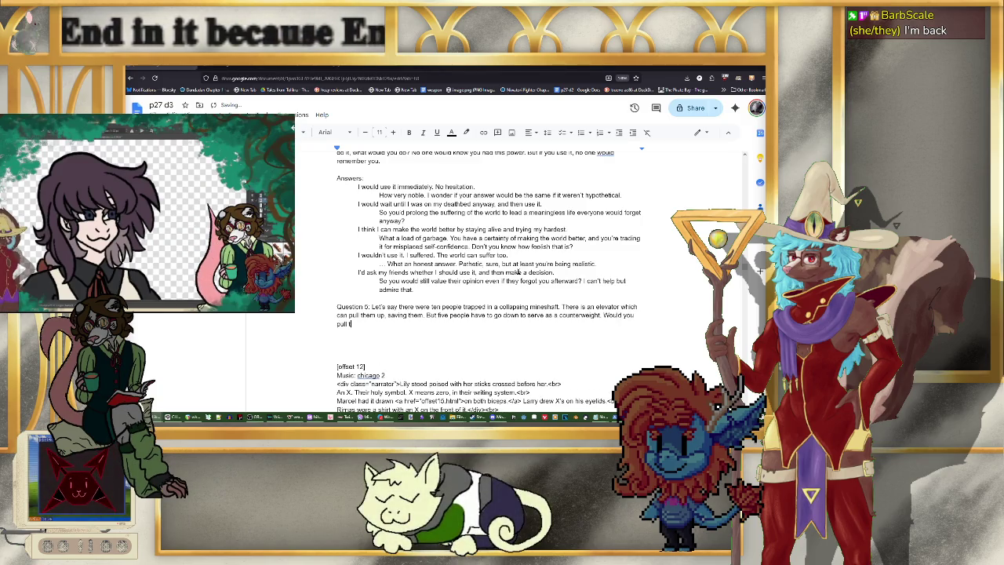
pyautogui.write('?')
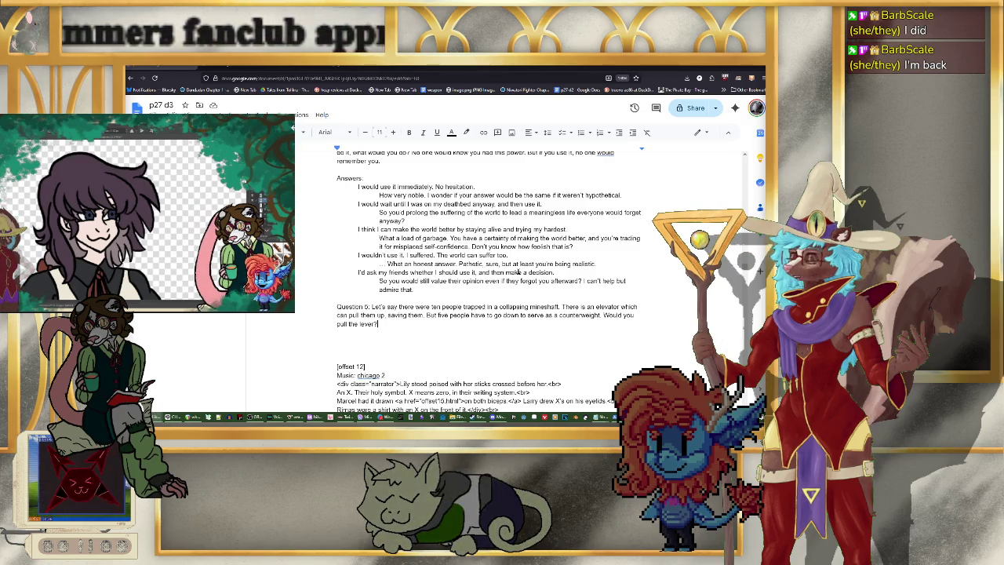
pyautogui.scroll(1, 499, 232)
pyautogui.scroll(5, 499, 232)
pyautogui.scroll(5, 499, 232)
pyautogui.scroll(1, 500, 232)
pyautogui.scroll(-2, 470, 231)
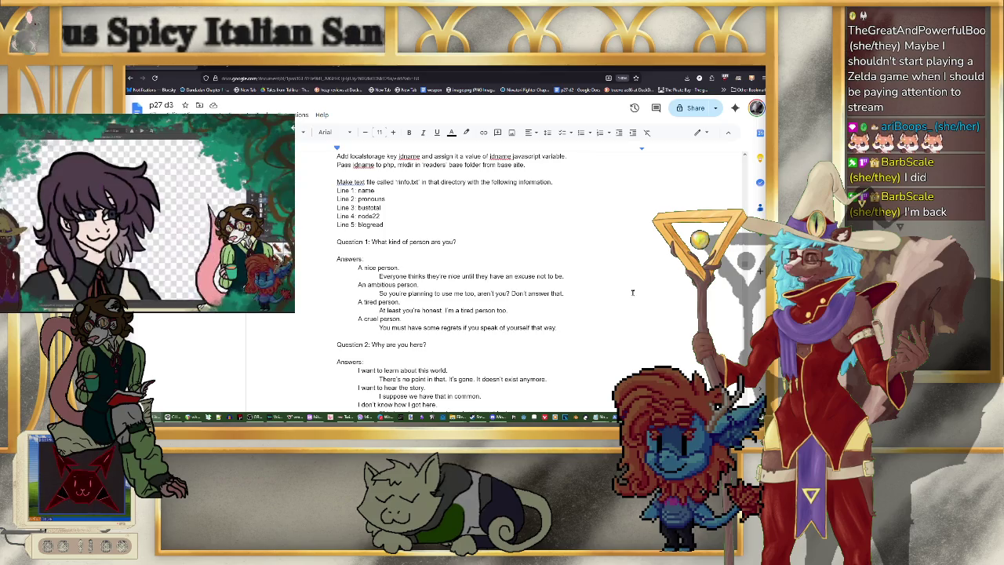
pyautogui.scroll(-1, 631, 293)
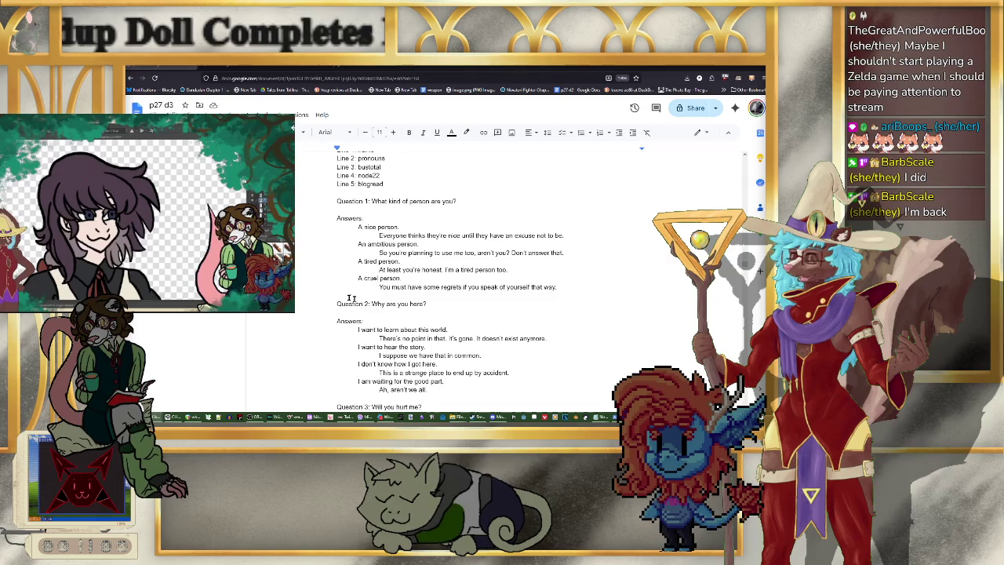
pyautogui.scroll(-2, 463, 310)
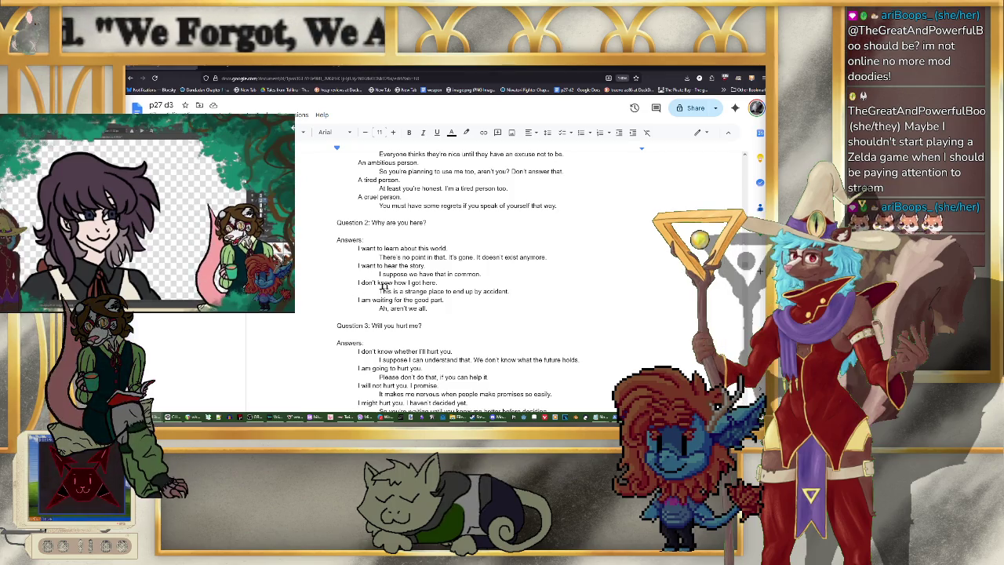
pyautogui.scroll(1, 448, 290)
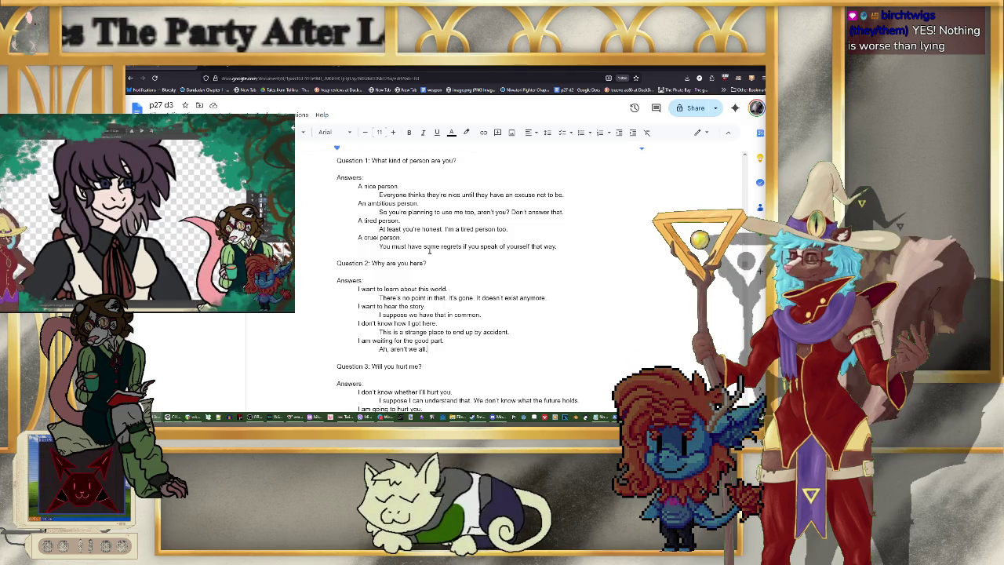
pyautogui.scroll(1, 429, 251)
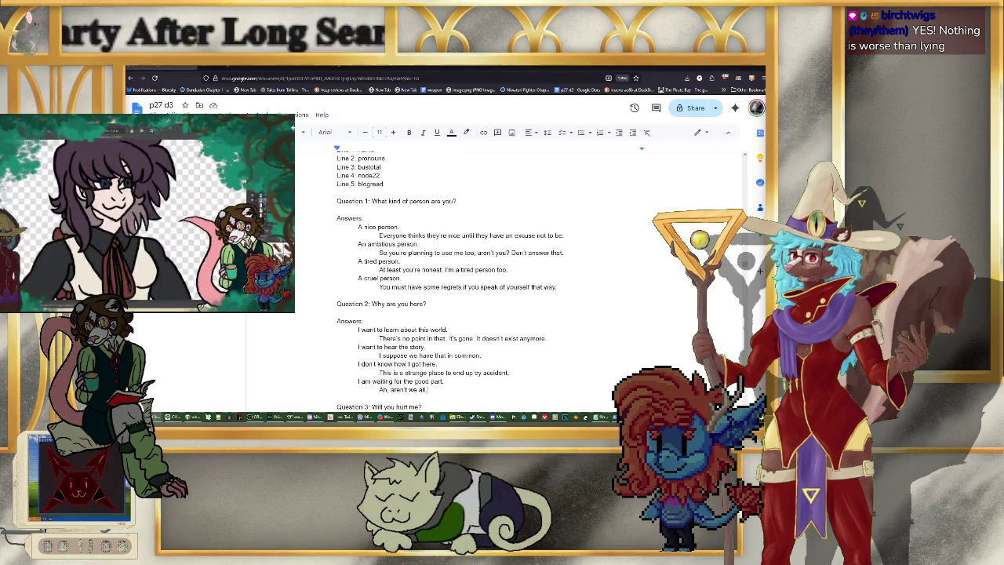
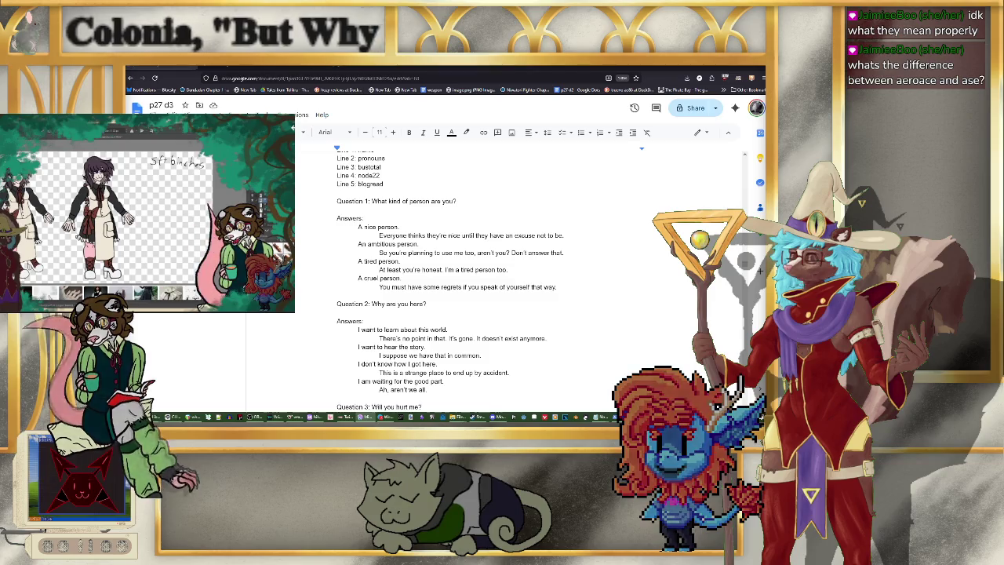
# Step: Scroll down to Question 5 and start a new indented line beneath it
pyautogui.scroll(-1, 518, 271)
pyautogui.scroll(-5, 518, 270)
pyautogui.scroll(-1, 518, 271)
pyautogui.scroll(-2, 399, 301)
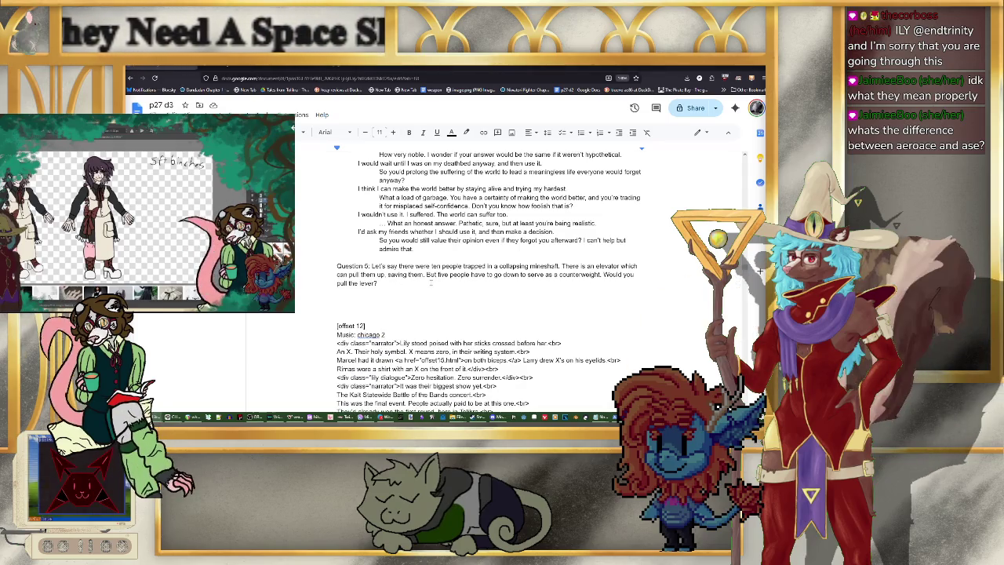
pyautogui.press('Return')
pyautogui.press('Tab')
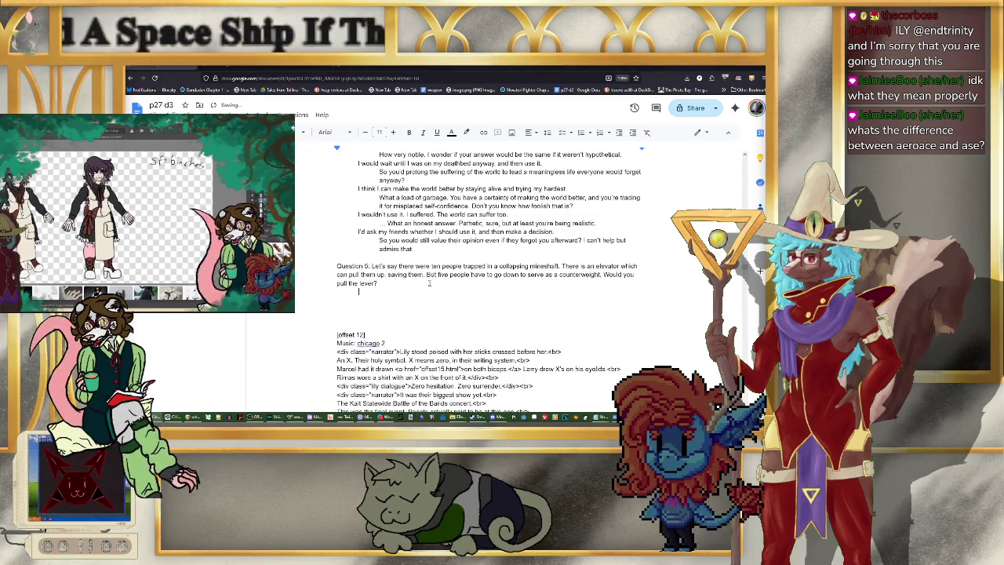
pyautogui.scroll(2, 429, 284)
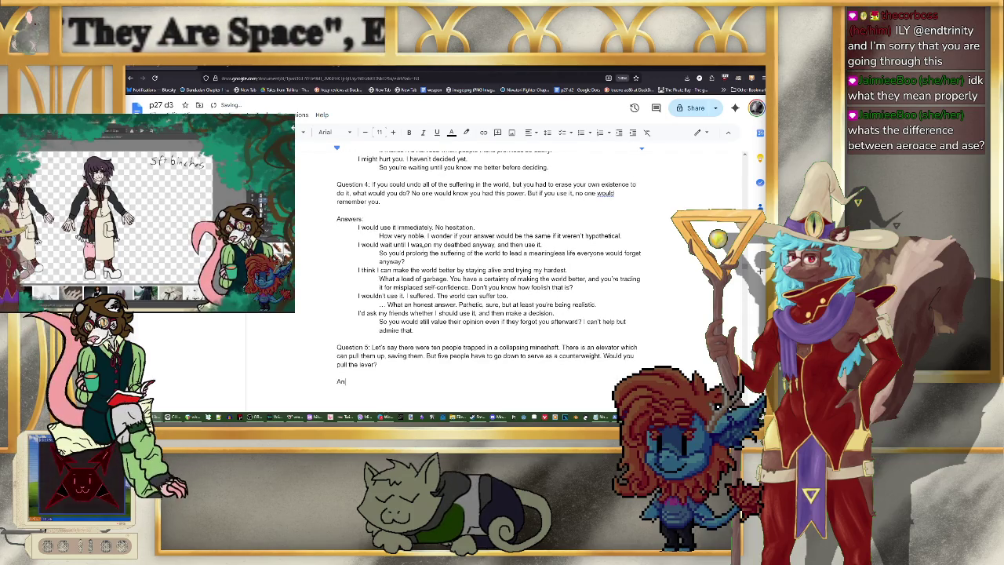
# Step: Add an 'Answers:' heading, indent the next line, and write 'If five people volunteered to go down…'
pyautogui.write('Answers:')
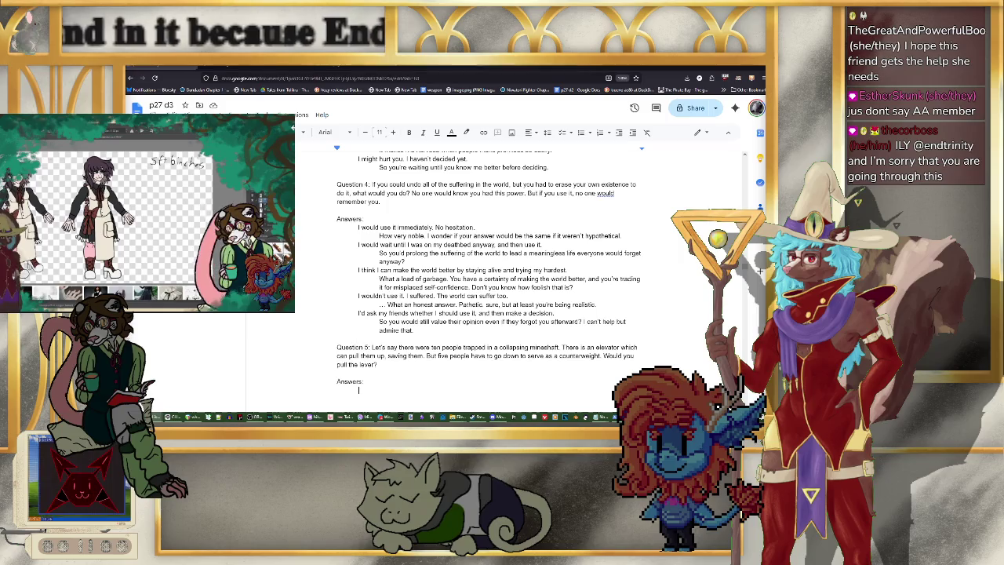
pyautogui.press('Return')
pyautogui.press('Tab')
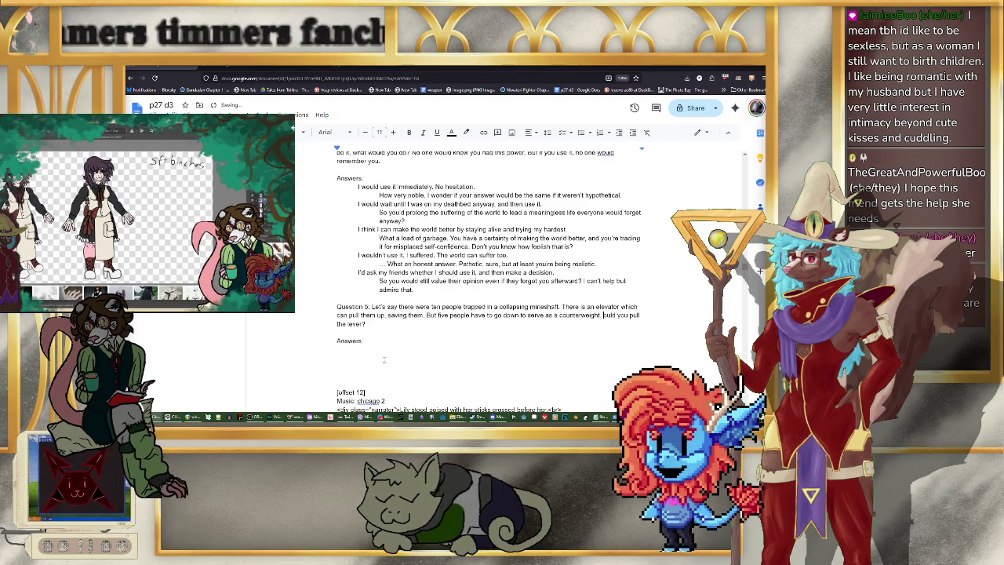
pyautogui.write('If five people volunteered to go down, would you pull the lever?  Answers: ')
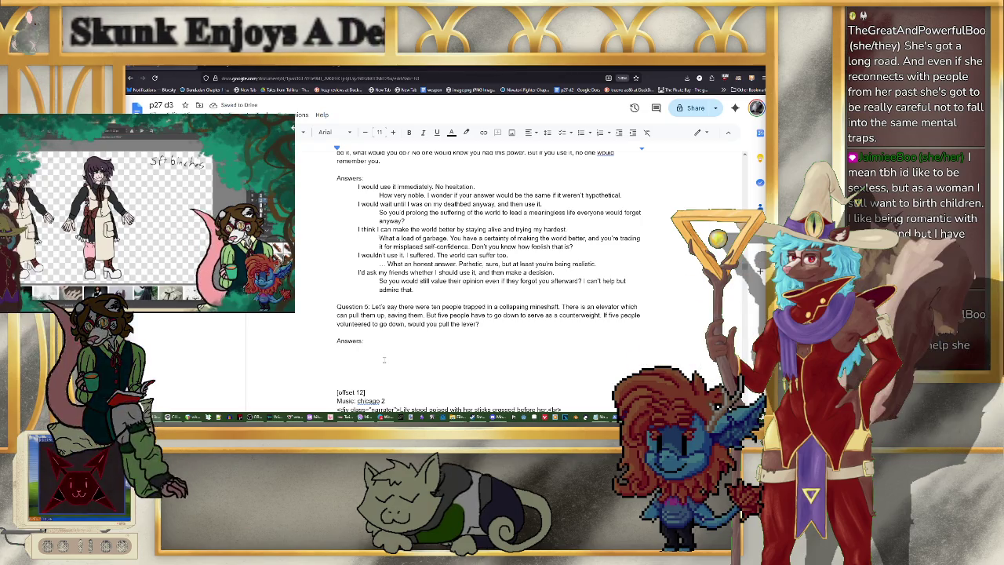
pyautogui.write('Yes, I wou')
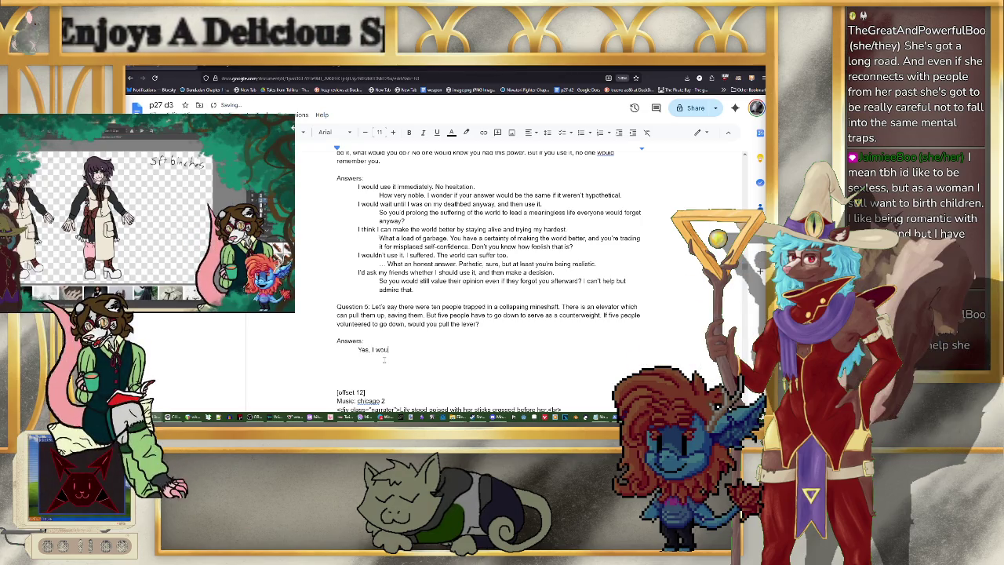
pyautogui.write('ld. T')
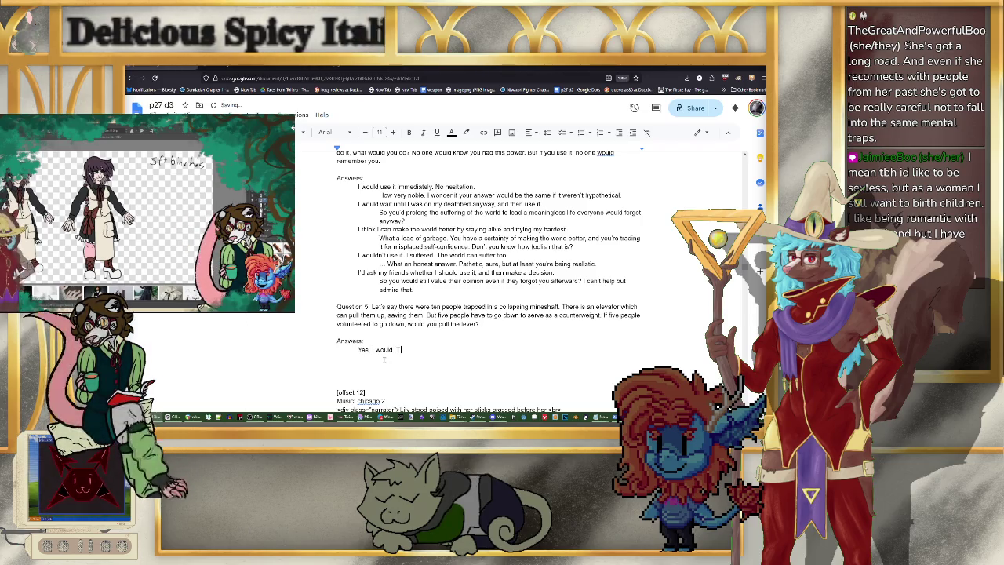
pyautogui.write("hey're volunteering.")
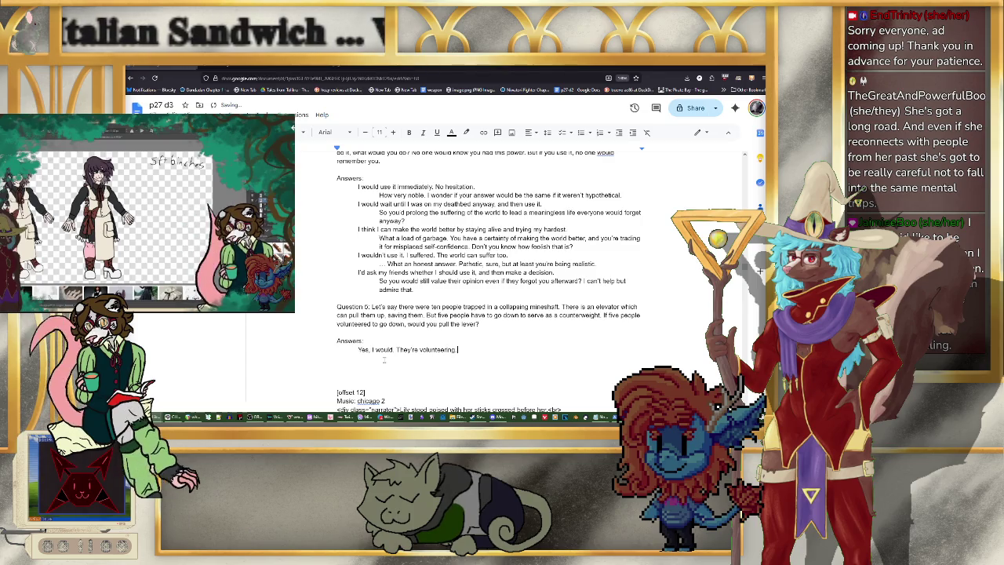
# Step: Finish the answer 'Yes, I would. They're volunteering.' and start a new line below it
pyautogui.press('Return')
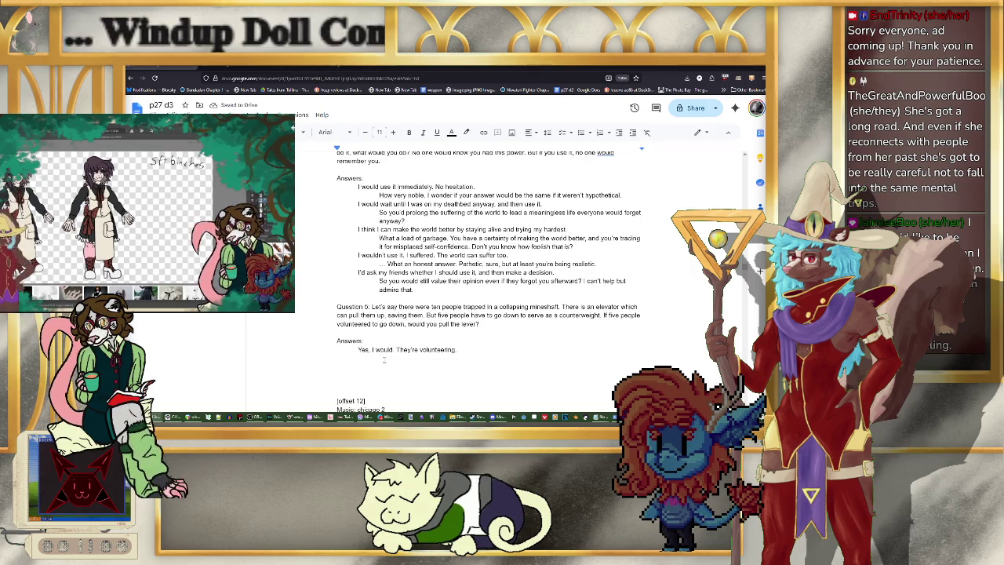
# Step: Add the rebuttal 'What if those five people were your closest friends?…', indented two levels deeper
pyautogui.write('And what if those give')
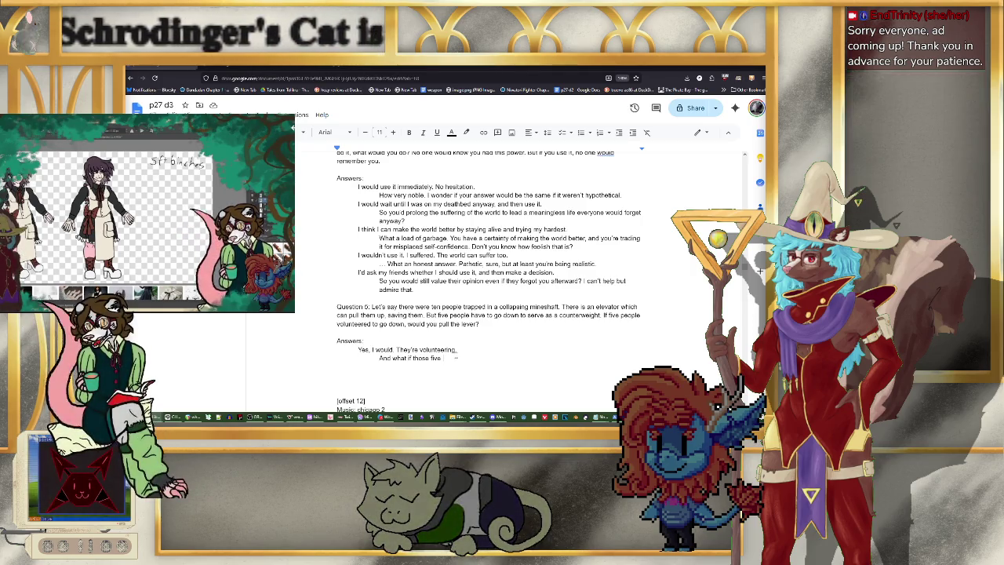
pyautogui.write('"')
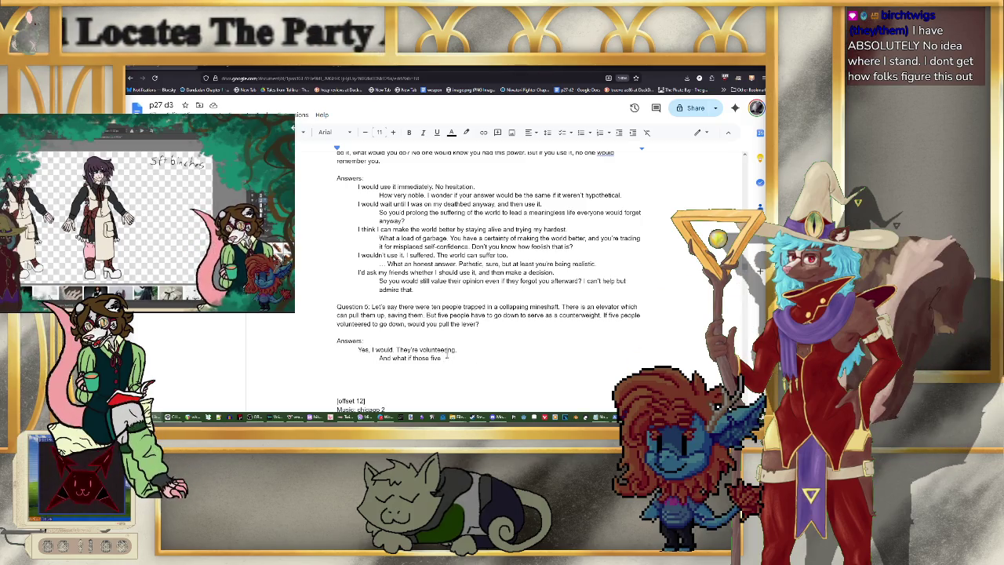
pyautogui.write('ple were')
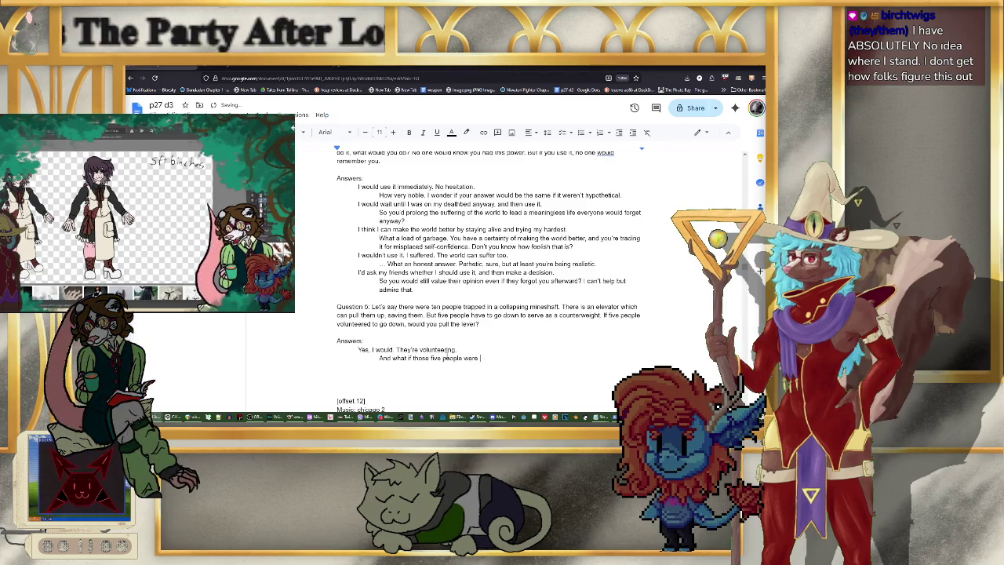
pyautogui.write(' your closest friends? You')
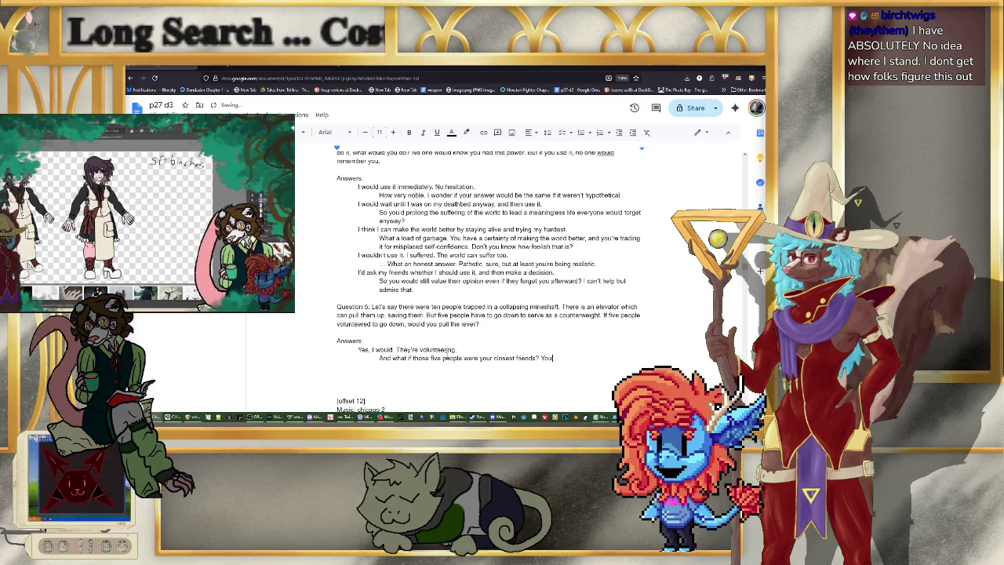
pyautogui.write('r spouse, your be')
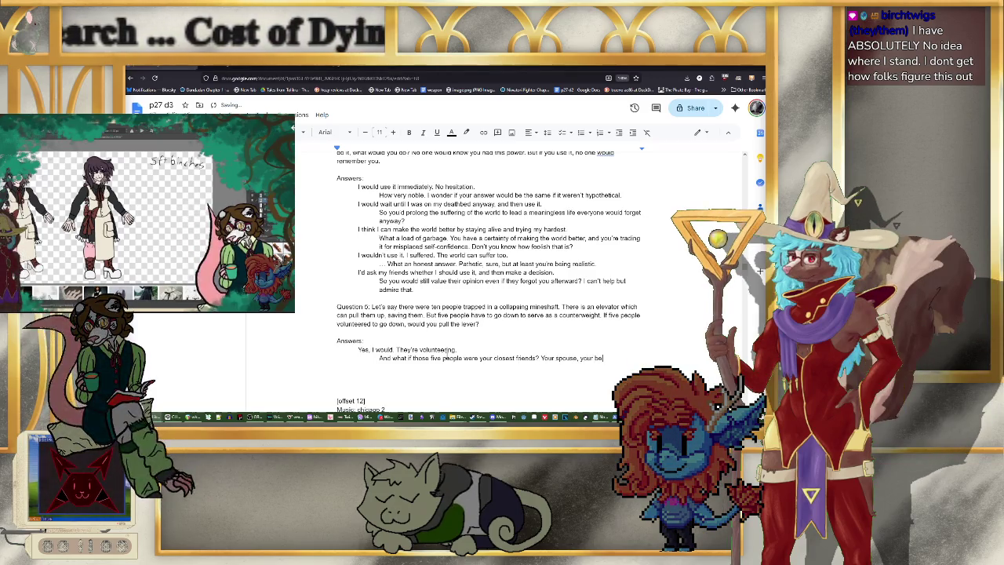
pyautogui.write('st friend, your most')
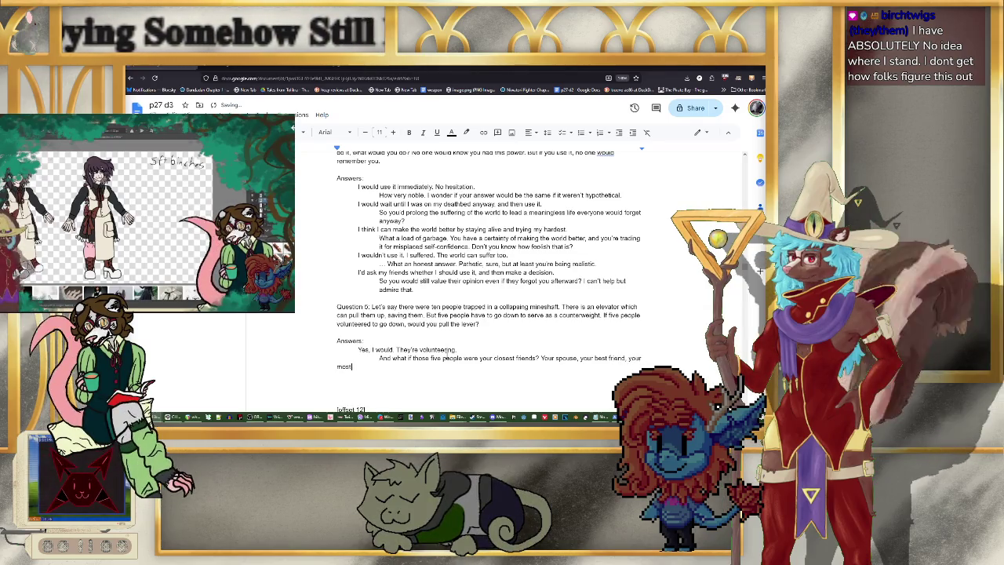
pyautogui.write(' loved family member')
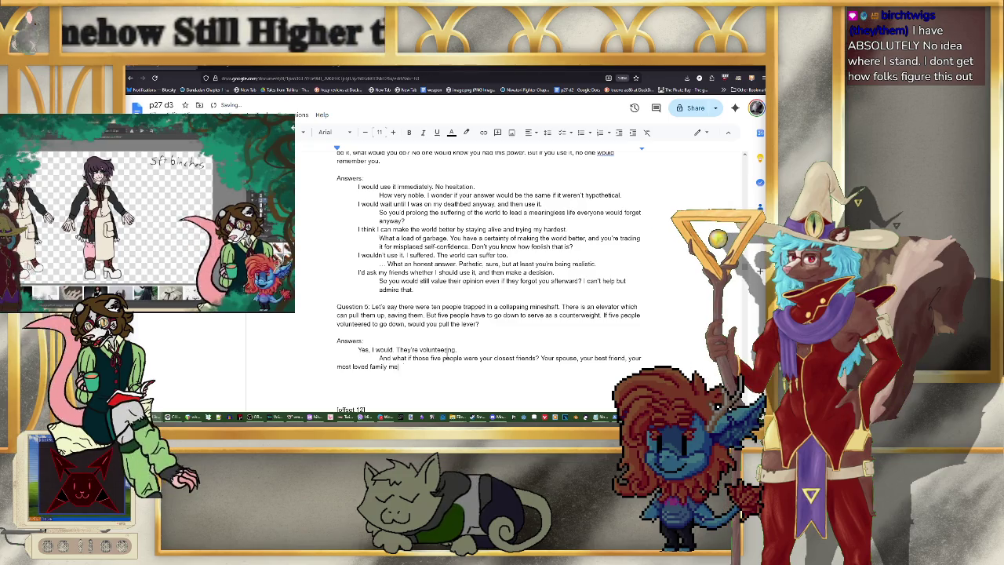
pyautogui.write('s...')
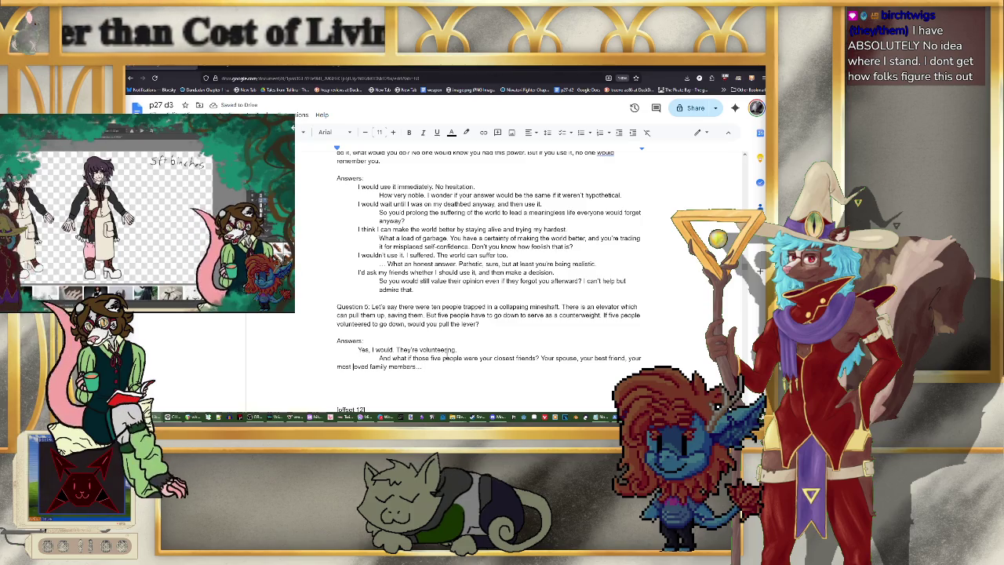
pyautogui.press('Tab')
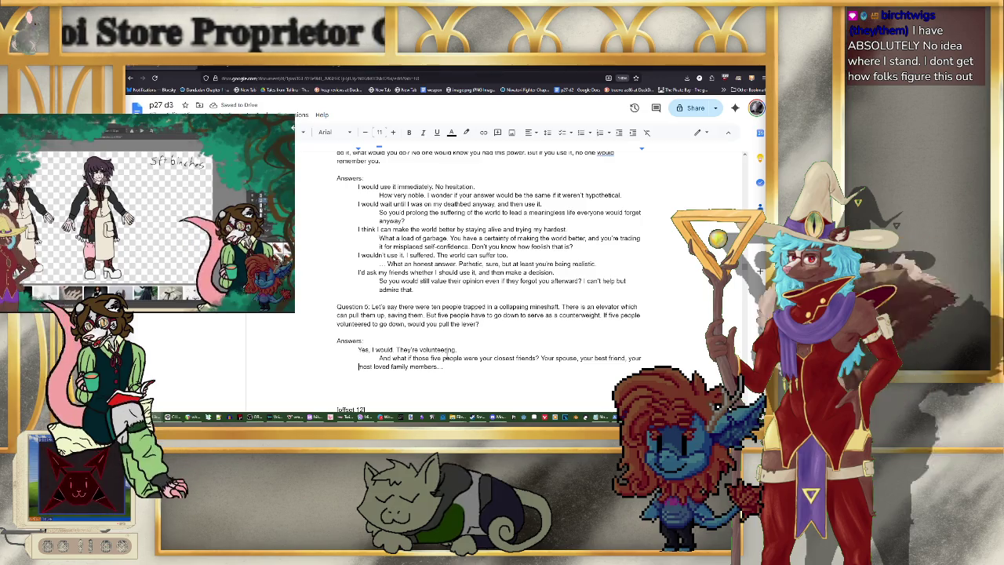
pyautogui.press('Tab')
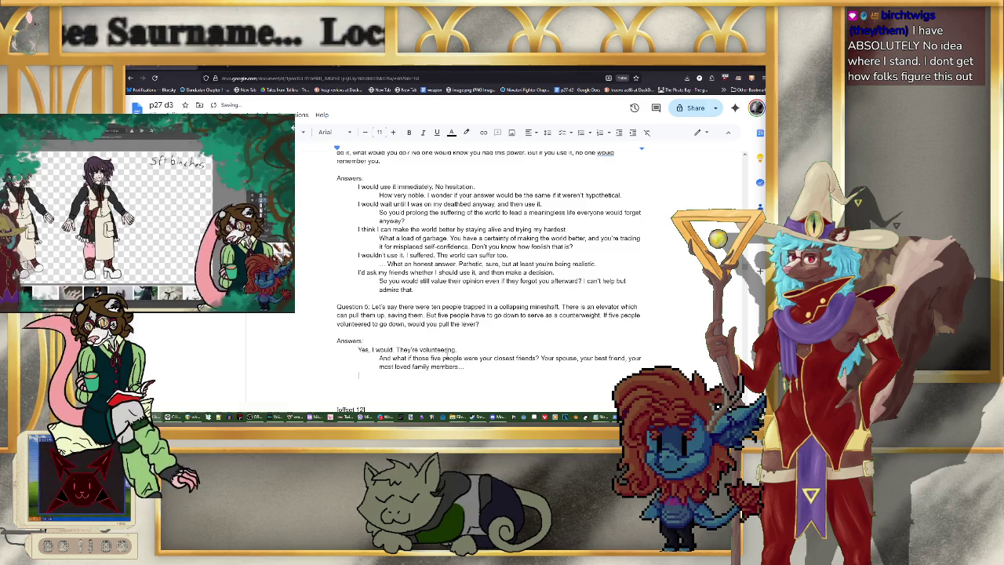
# Step: Add the answer 'No, I wouldn't. I can't be responsible for anyone else's life.' with an indented line below
pyautogui.write('No, I wouldn')
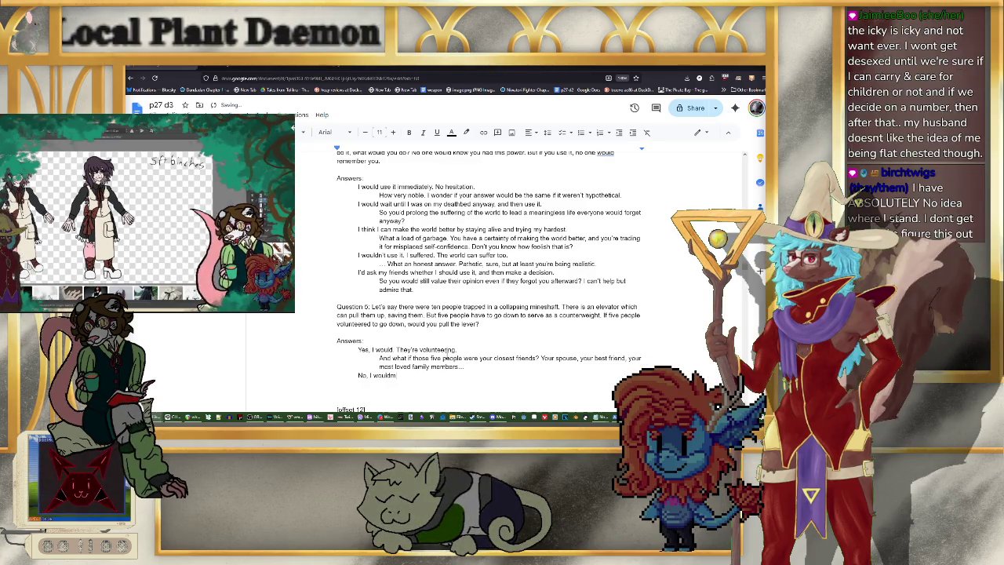
pyautogui.write("'t.")
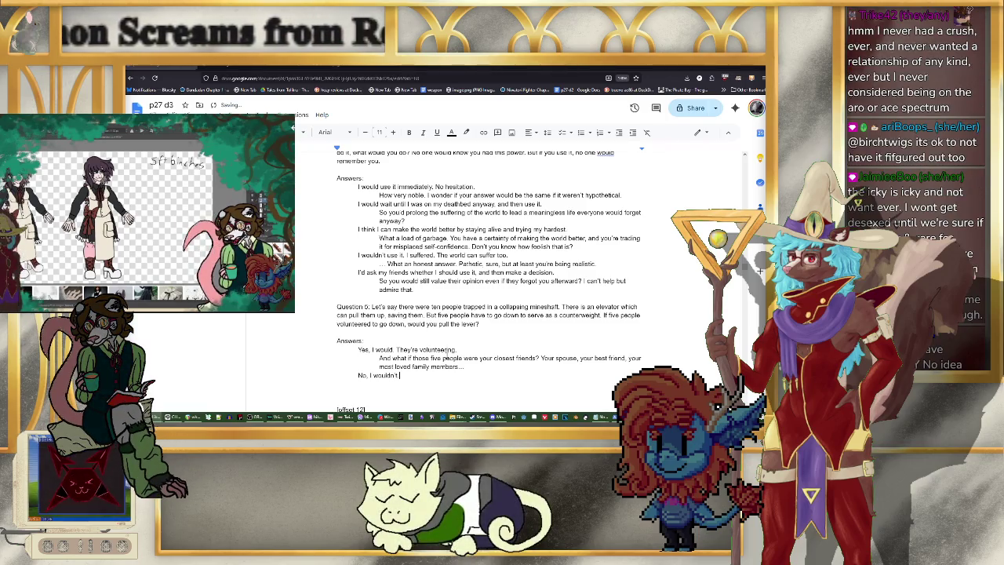
pyautogui.write(" I can't")
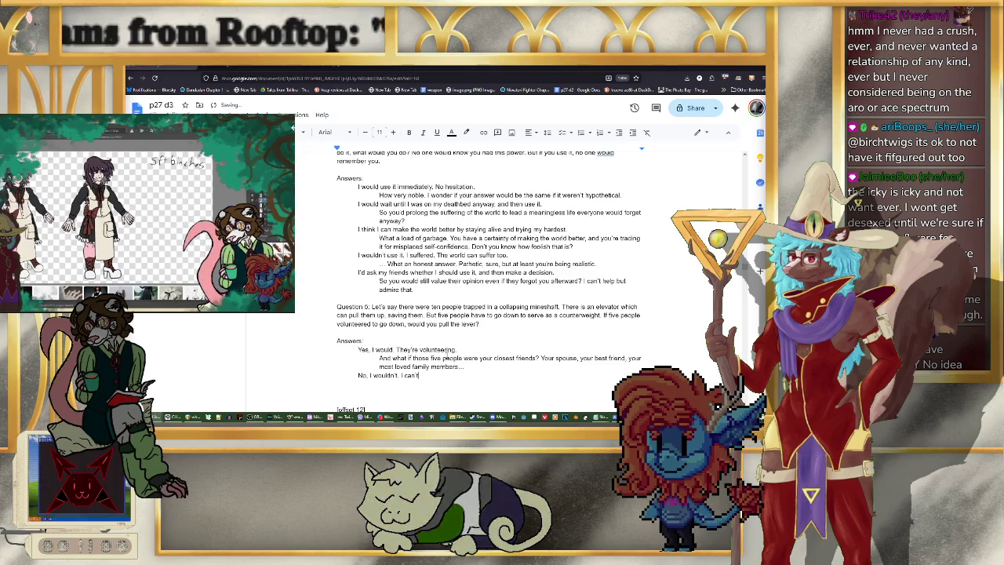
pyautogui.write(' be responsibl')
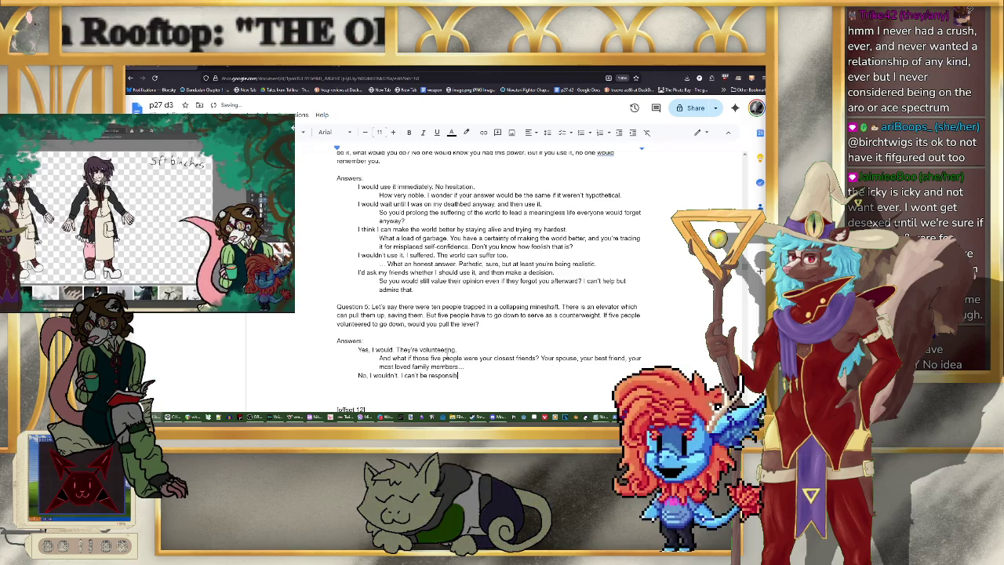
pyautogui.write('e for')
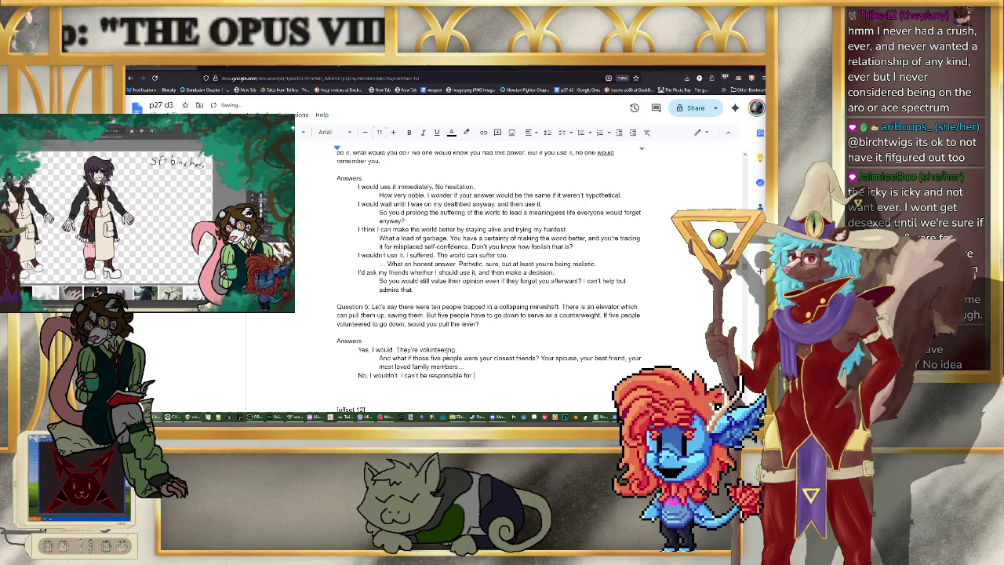
pyautogui.write(' anyone el')
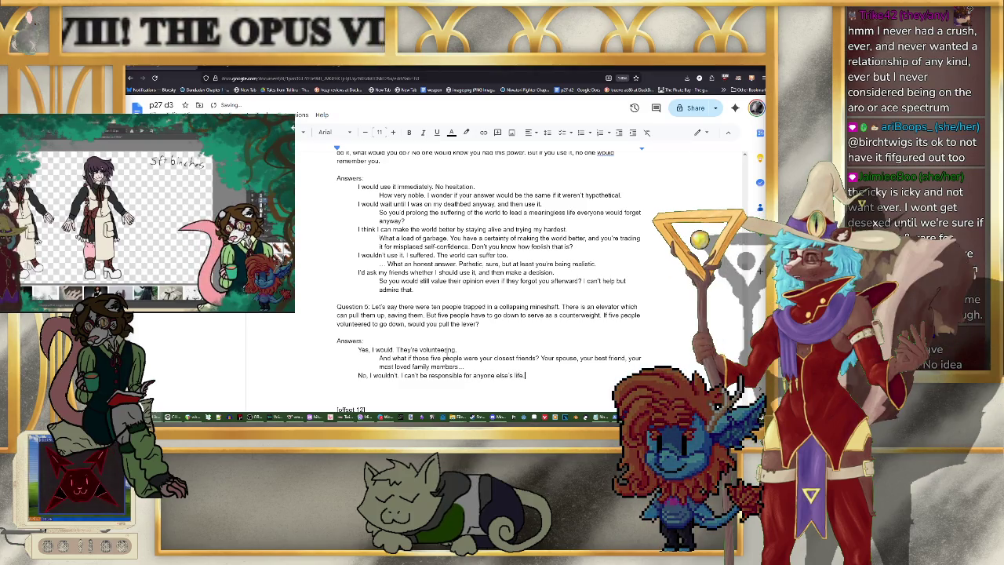
pyautogui.write("se's life.")
pyautogui.press('Return')
pyautogui.press('Tab')
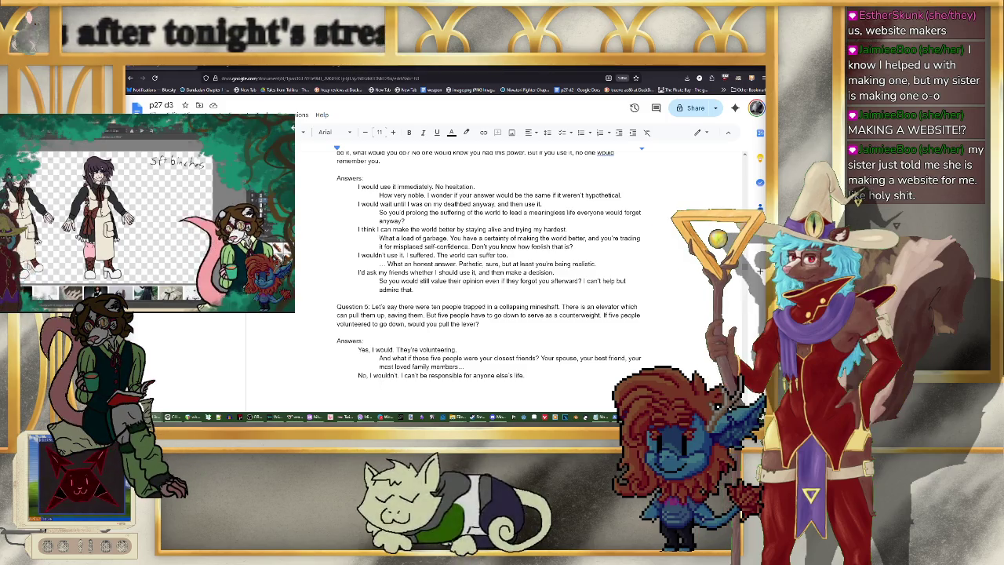
pyautogui.press('Return')
pyautogui.press('Tab')
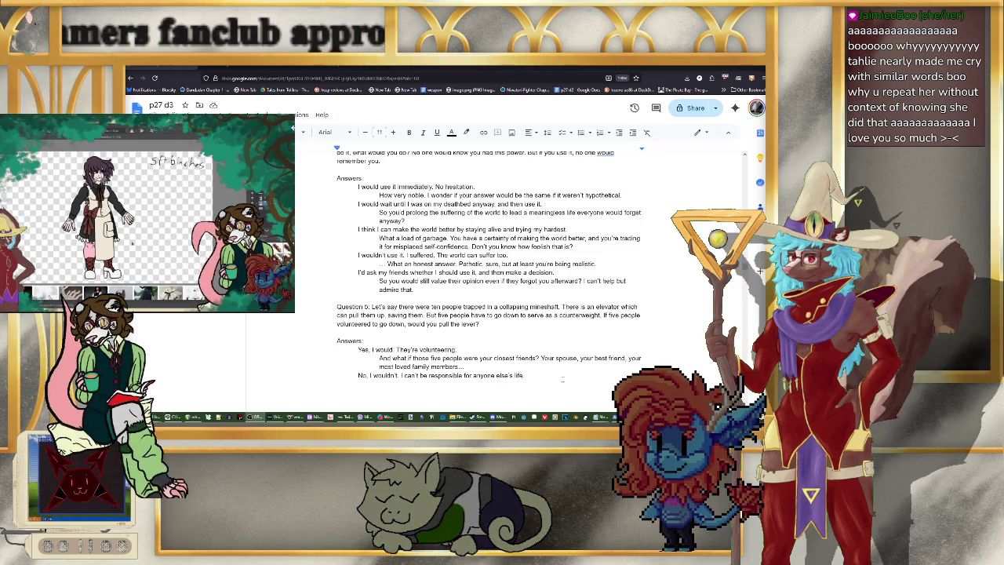
pyautogui.press('Tab')
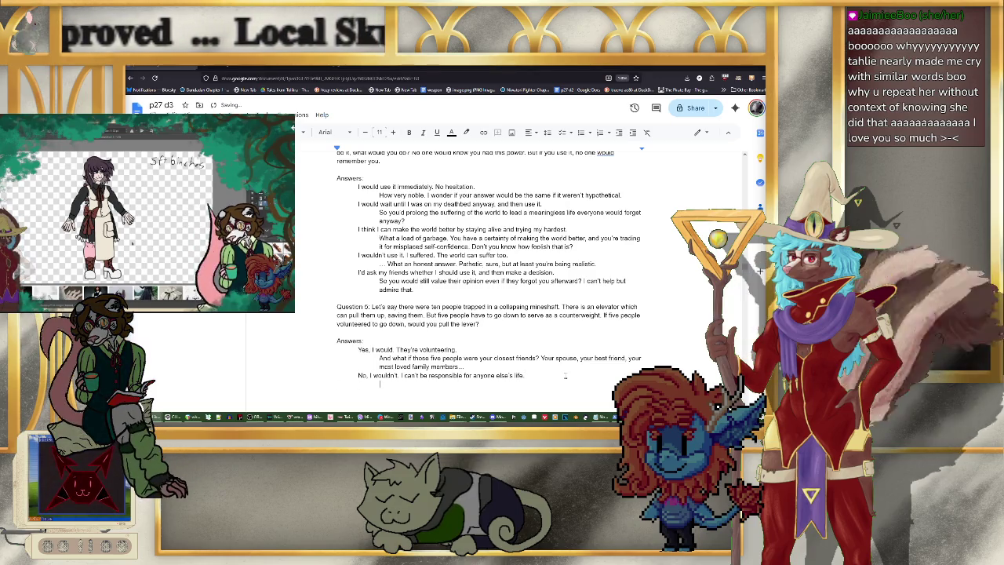
# Step: Add the rebuttal 'Coward.' and end the friends rebuttal with 'Could you still do it?'
pyautogui.write('Coward.')
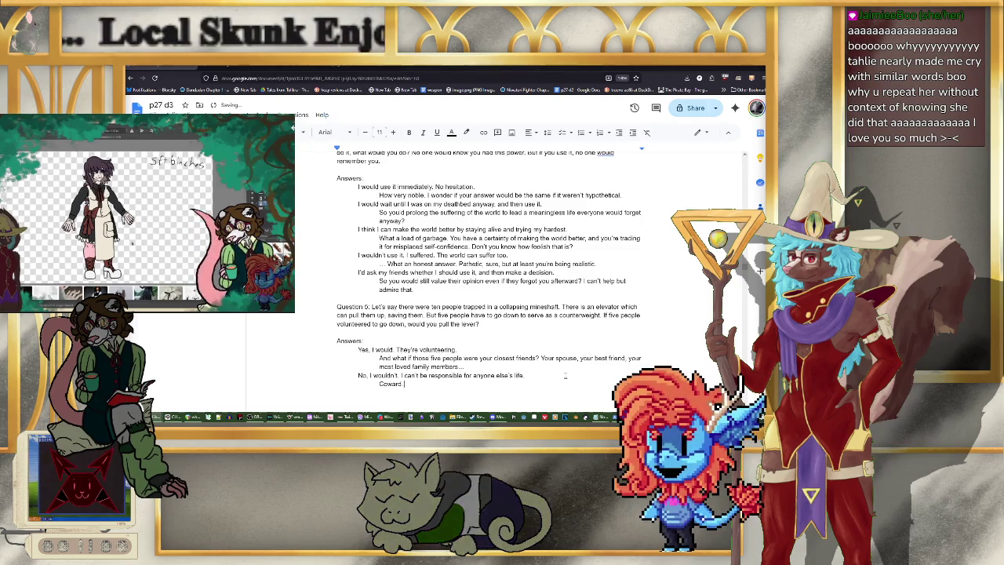
pyautogui.scroll(-2, 538, 280)
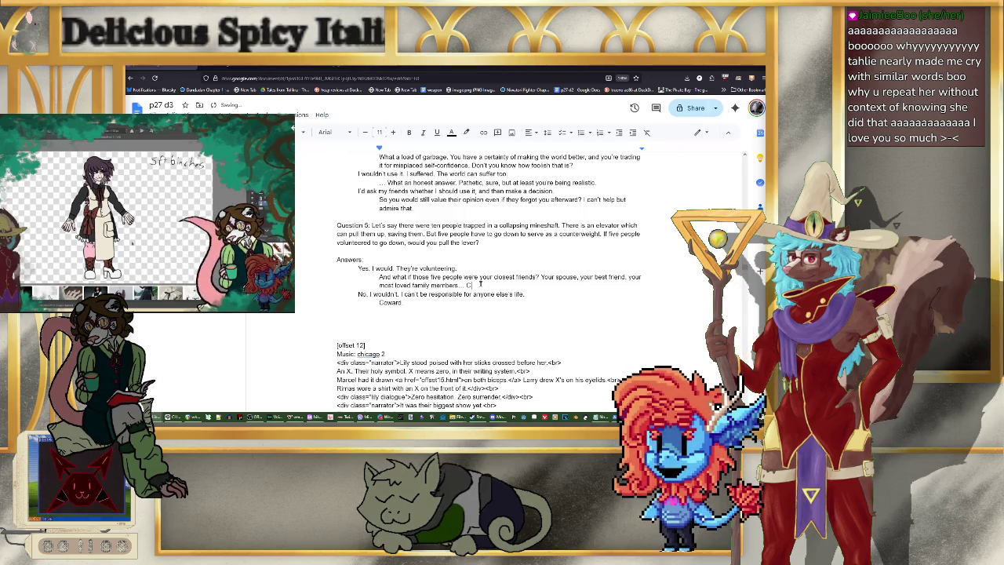
pyautogui.write('Could you still do it?')
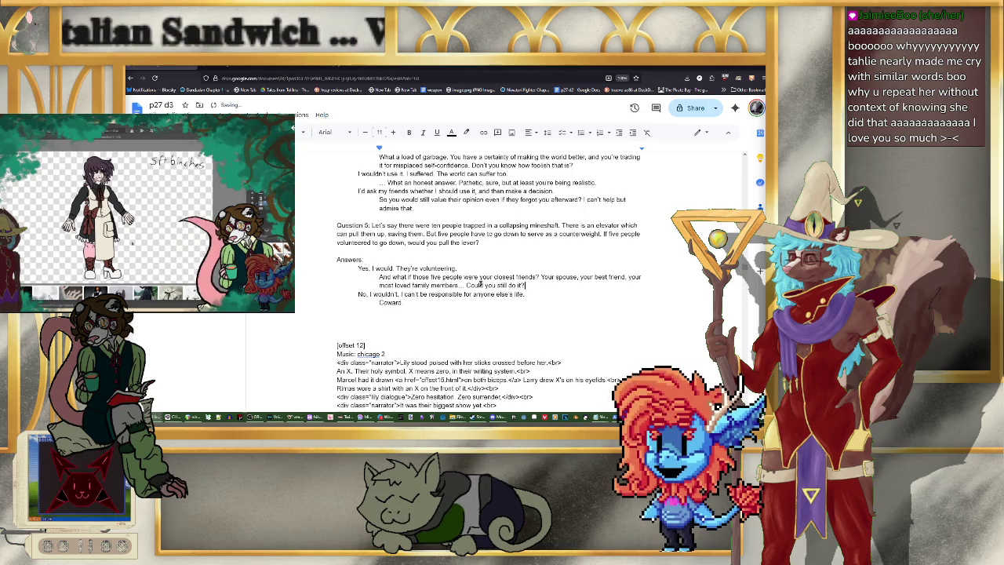
pyautogui.press('Return')
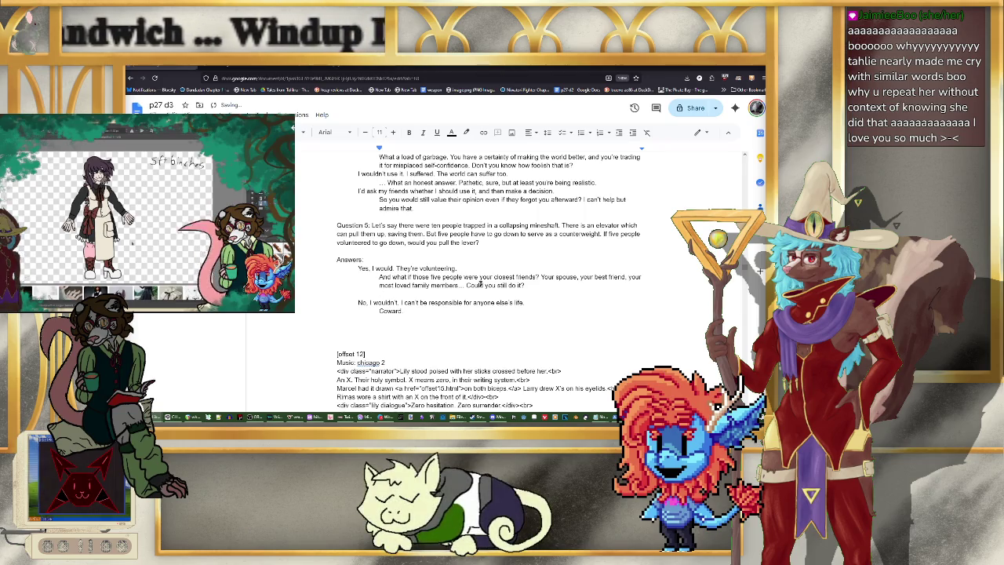
pyautogui.press('Return')
pyautogui.press('Return')
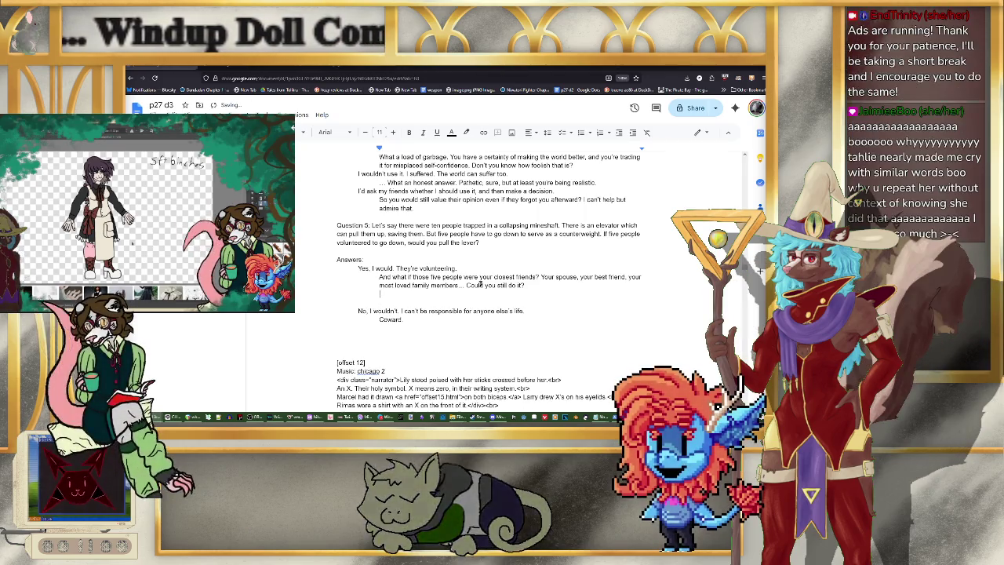
# Step: Begin the answer 'Yes. All lives are equal. If they weren't my friends and loved ones, the…'
pyautogui.write('Yes. ')
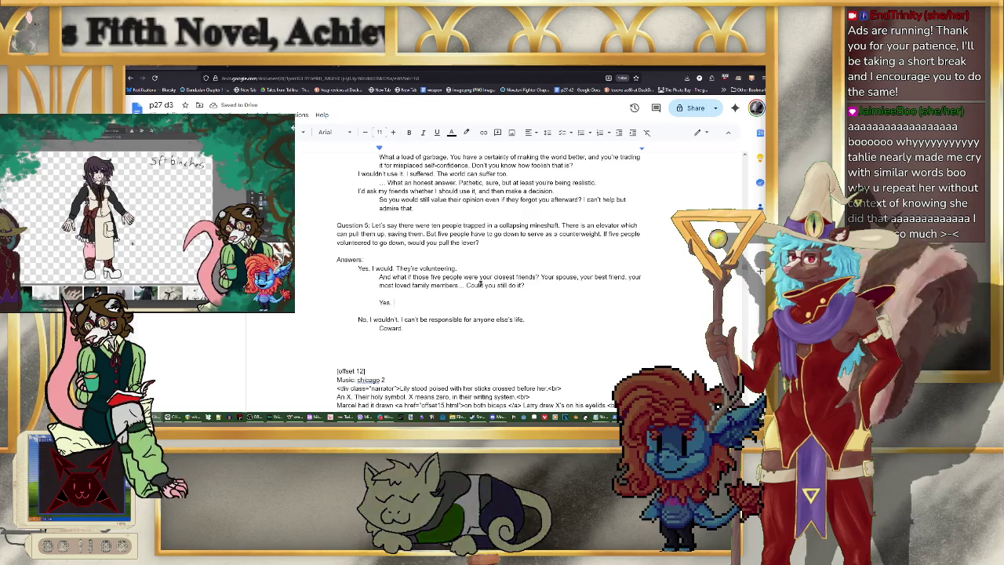
pyautogui.write('All lives are equal. If they weren')
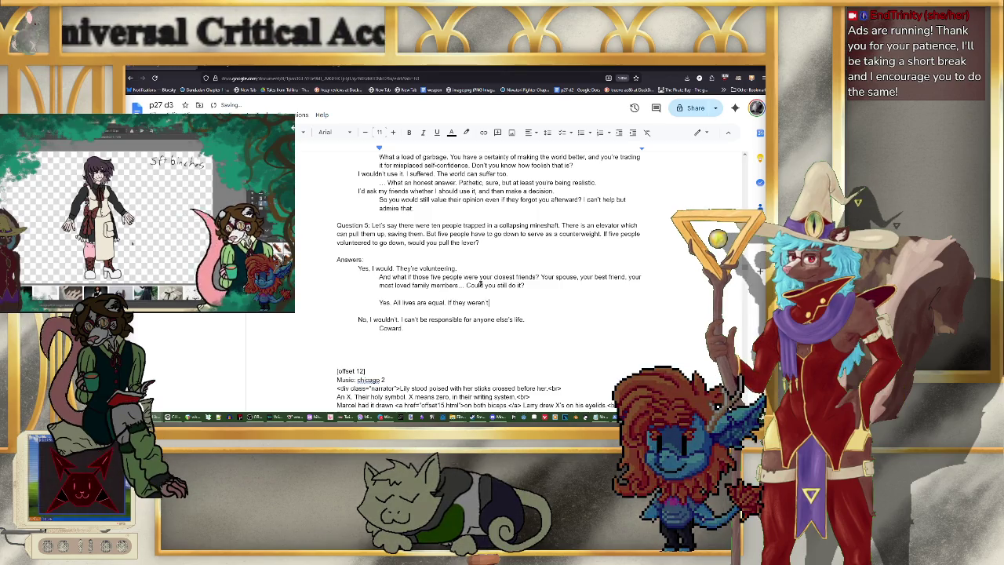
pyautogui.write("'t my friends")
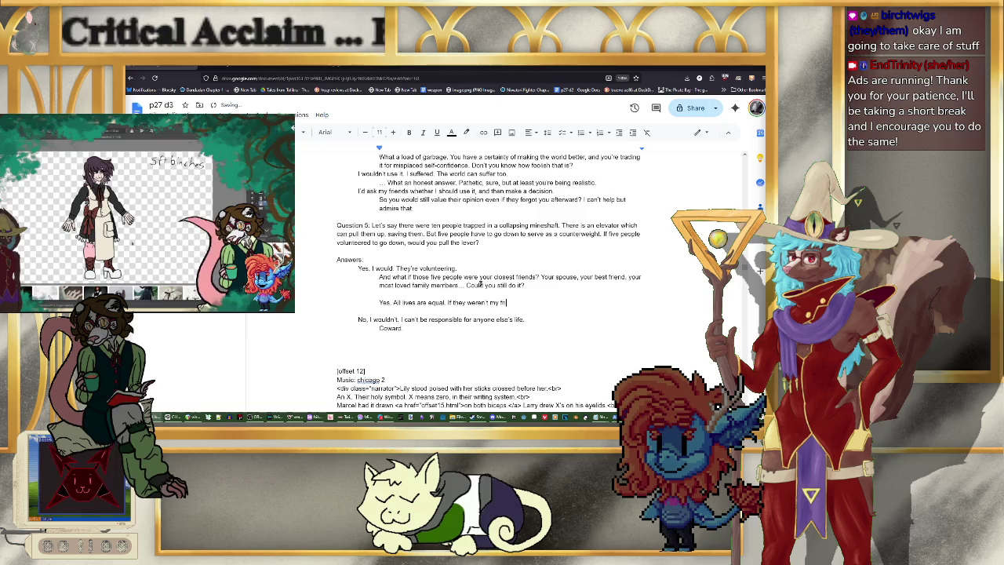
pyautogui.write(' and loved ones, the migh')
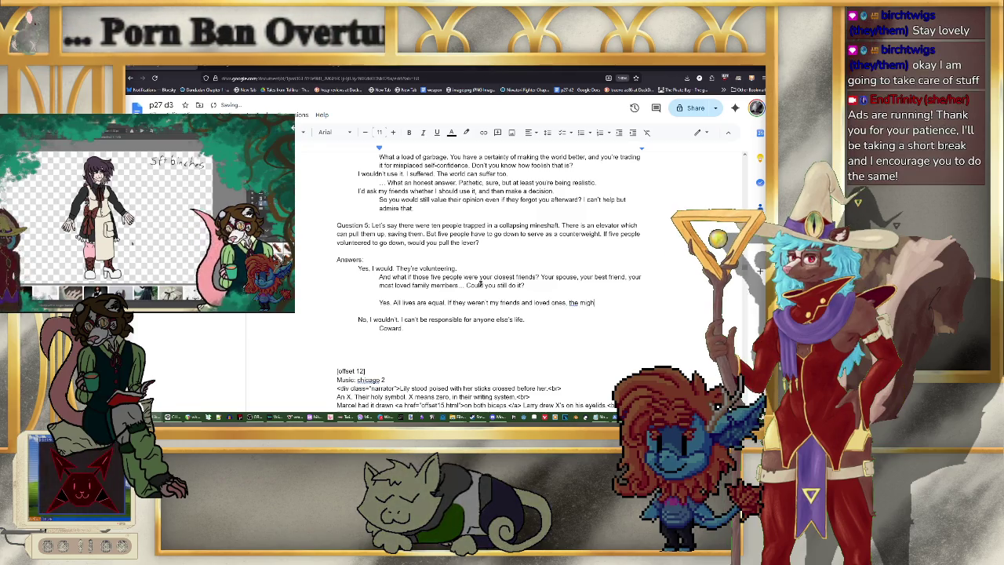